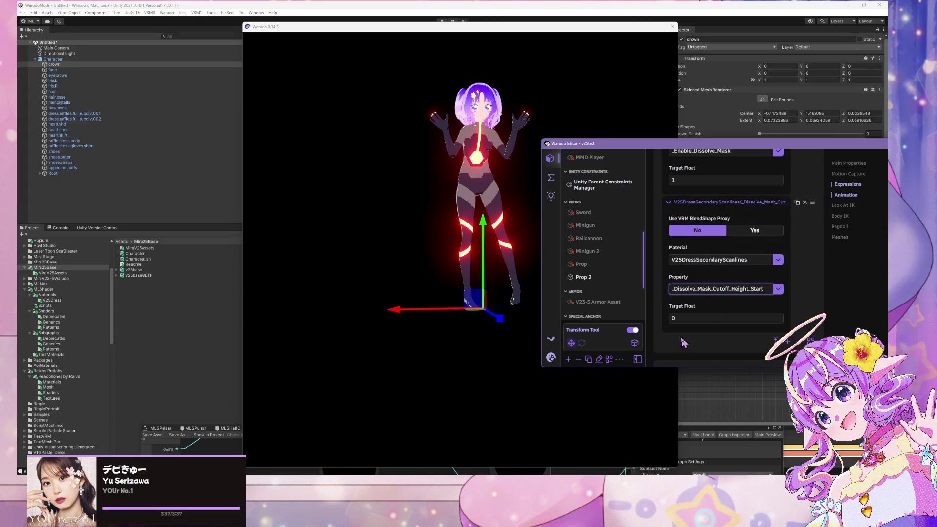
- Set the dissolve entry's Property to _Dissolve_Mask_Cutoff_Height
{"action": "left_click", "coordinate": [778, 290]}
{"action": "scroll", "coordinate": [759, 268], "scroll_direction": "up", "scroll_amount": 3}
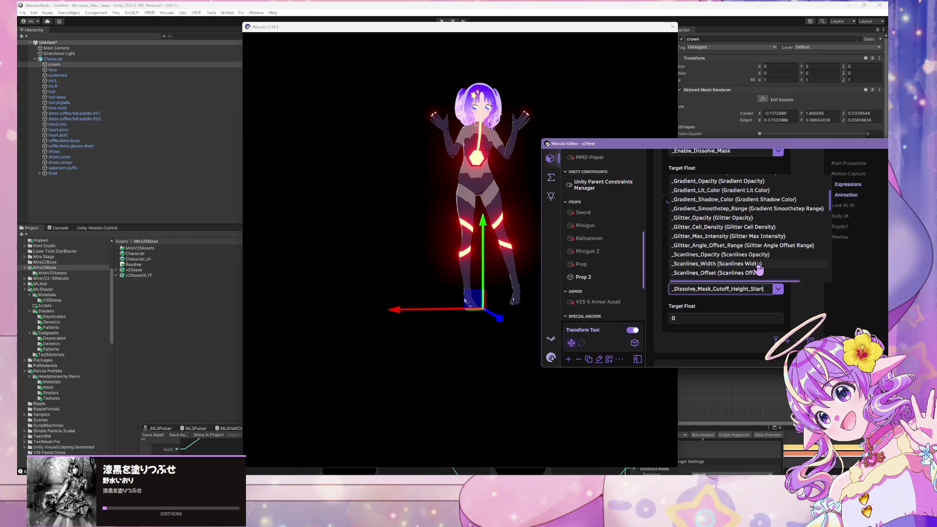
{"action": "scroll", "coordinate": [717, 277], "scroll_direction": "down", "scroll_amount": 5}
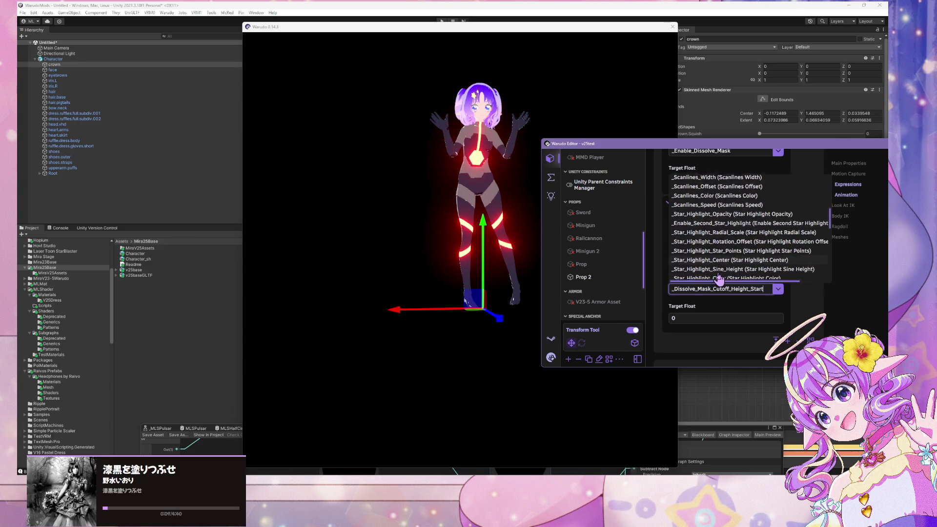
{"action": "scroll", "coordinate": [720, 279], "scroll_direction": "down", "scroll_amount": 3}
{"action": "scroll", "coordinate": [720, 279], "scroll_direction": "up", "scroll_amount": 4}
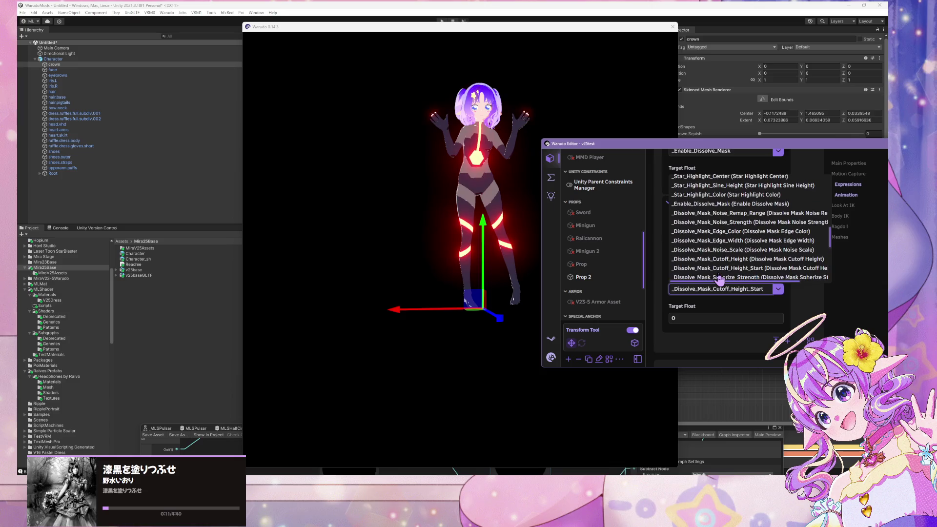
{"action": "scroll", "coordinate": [720, 279], "scroll_direction": "down", "scroll_amount": 3}
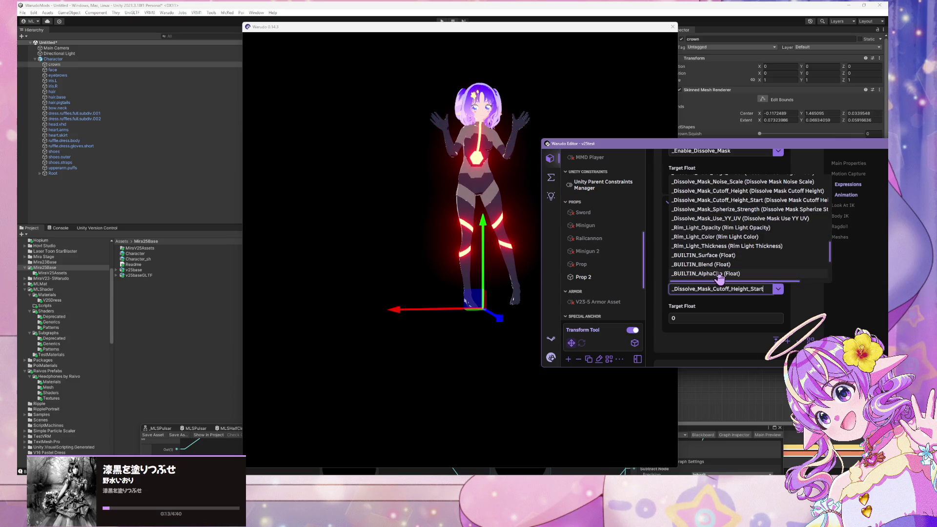
{"action": "left_click", "coordinate": [754, 192]}
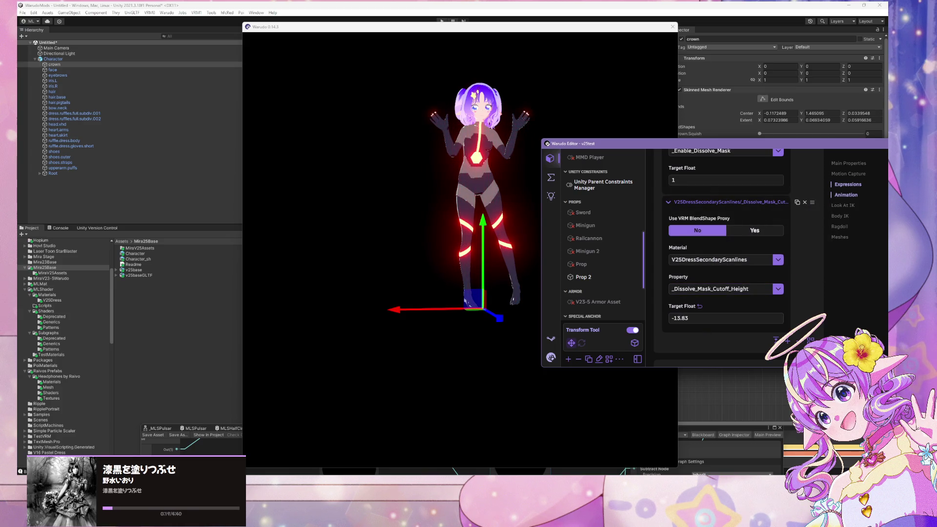
- Confirm V25DressSecondaryScanlines stays as the first entry's material
{"action": "left_click", "coordinate": [702, 318]}
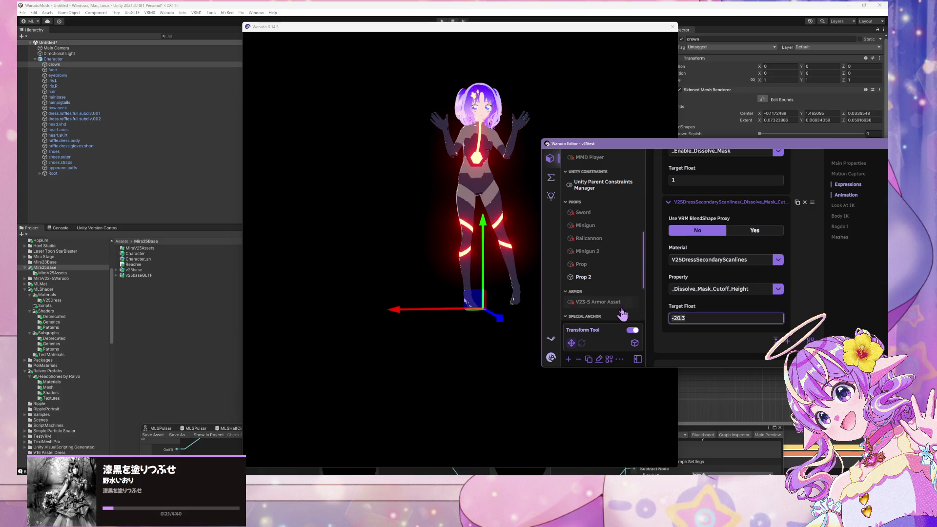
{"action": "scroll", "coordinate": [722, 250], "scroll_direction": "up", "scroll_amount": 2}
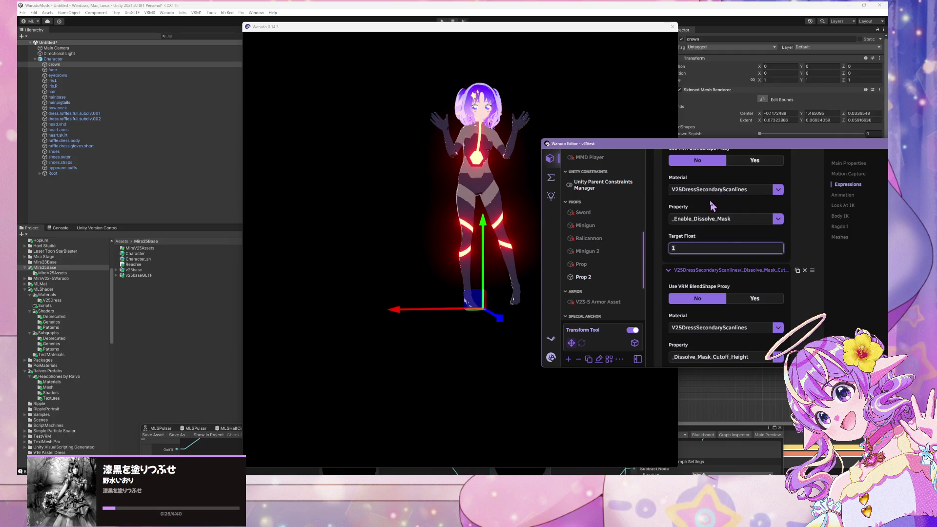
{"action": "scroll", "coordinate": [762, 292], "scroll_direction": "up", "scroll_amount": 1}
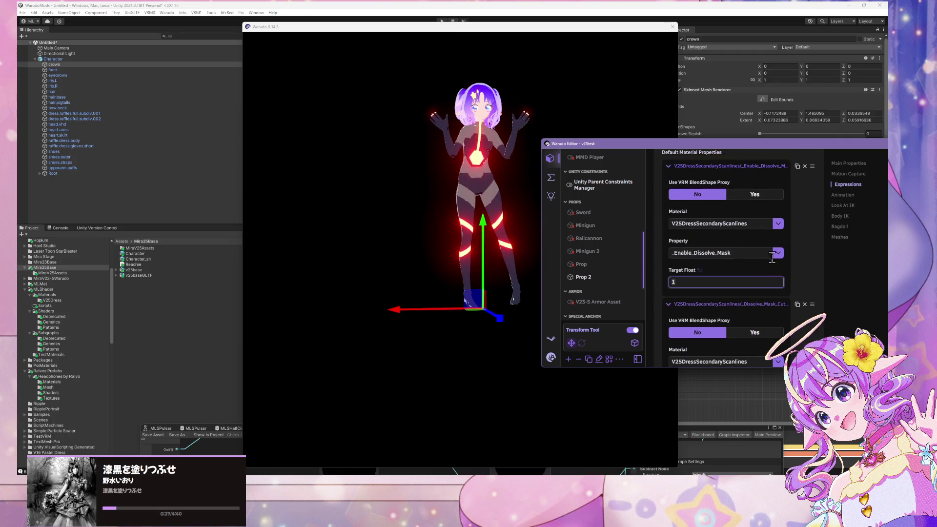
{"action": "left_click", "coordinate": [778, 226]}
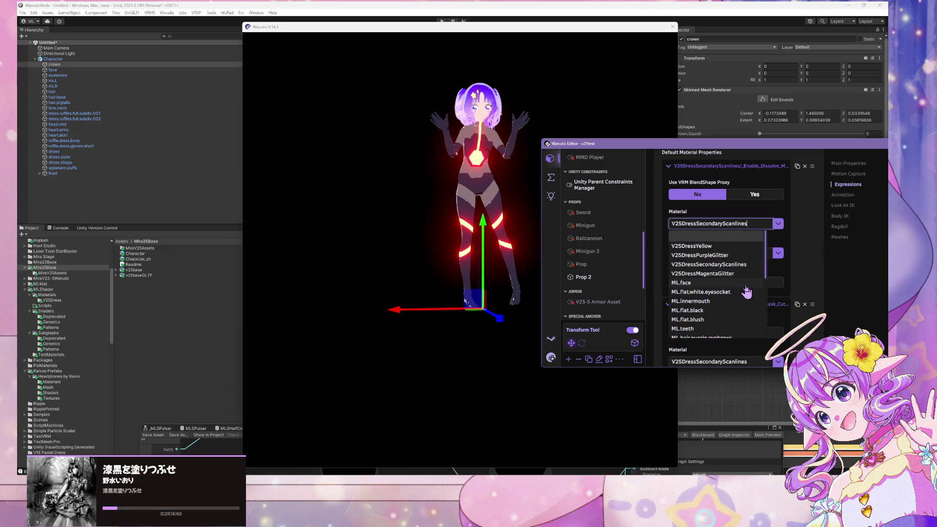
{"action": "scroll", "coordinate": [744, 267], "scroll_direction": "down", "scroll_amount": 1}
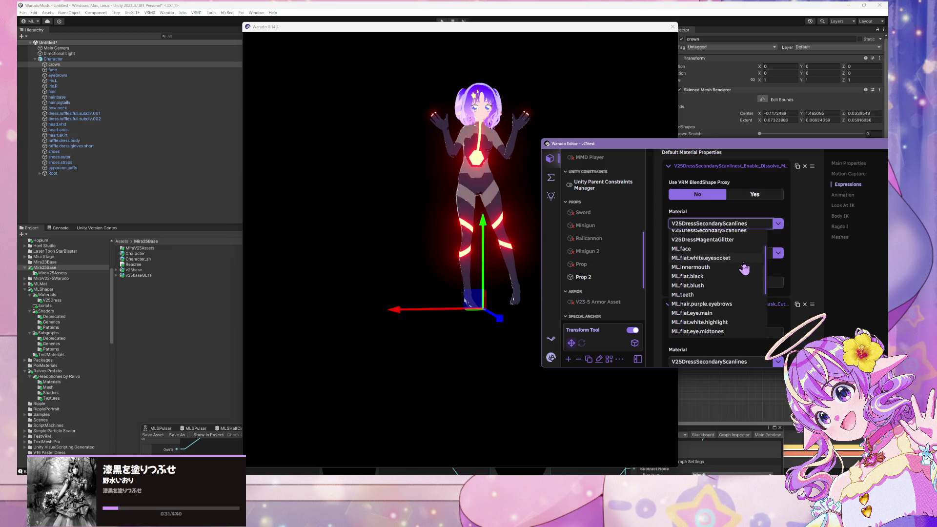
{"action": "scroll", "coordinate": [745, 270], "scroll_direction": "up", "scroll_amount": 1}
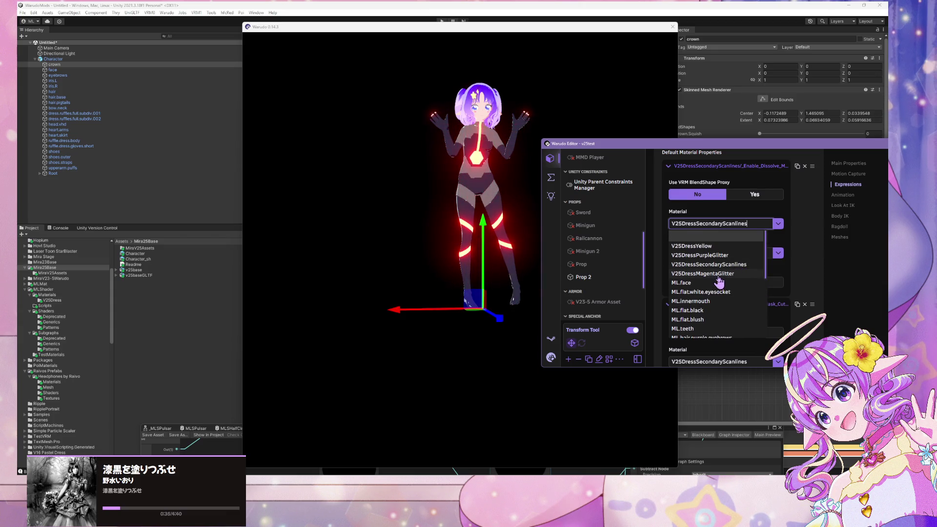
{"action": "left_click", "coordinate": [729, 264]}
- Enter 5.73 as the cutoff height Target Float
{"action": "scroll", "coordinate": [684, 315], "scroll_direction": "down", "scroll_amount": 3}
{"action": "left_click", "coordinate": [683, 317]}
{"action": "type", "text": "0.71"}
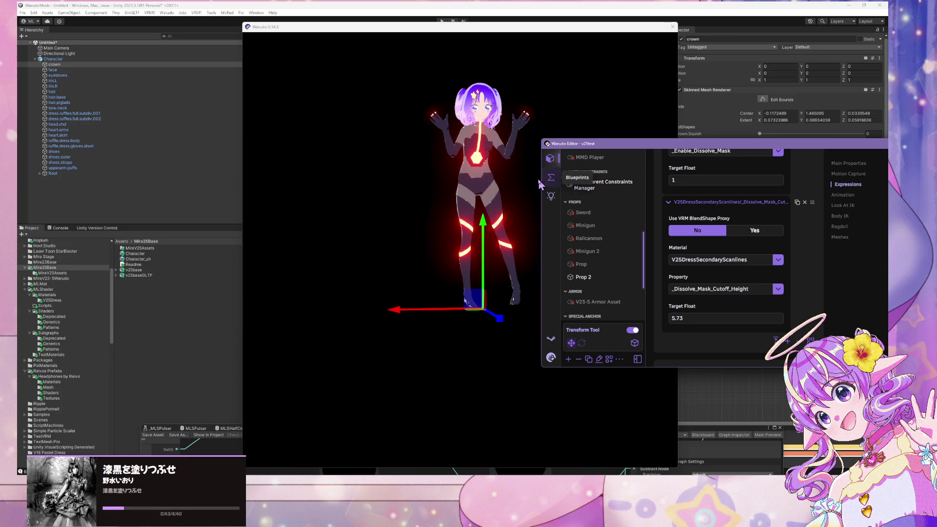
{"action": "left_click", "coordinate": [551, 178]}
- Fire ToggleDress three times to fade the dress in, out and back, then reselect Character 1
{"action": "left_click", "coordinate": [776, 239]}
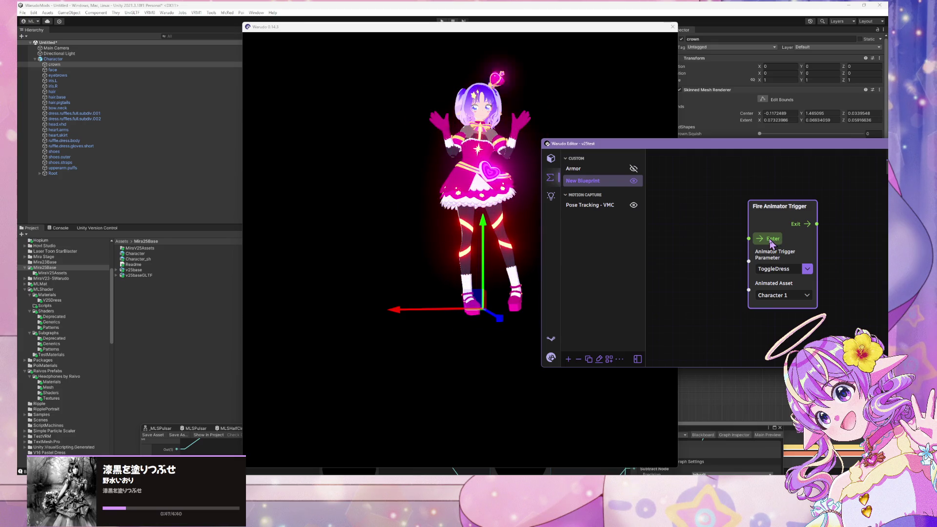
{"action": "left_click", "coordinate": [772, 240]}
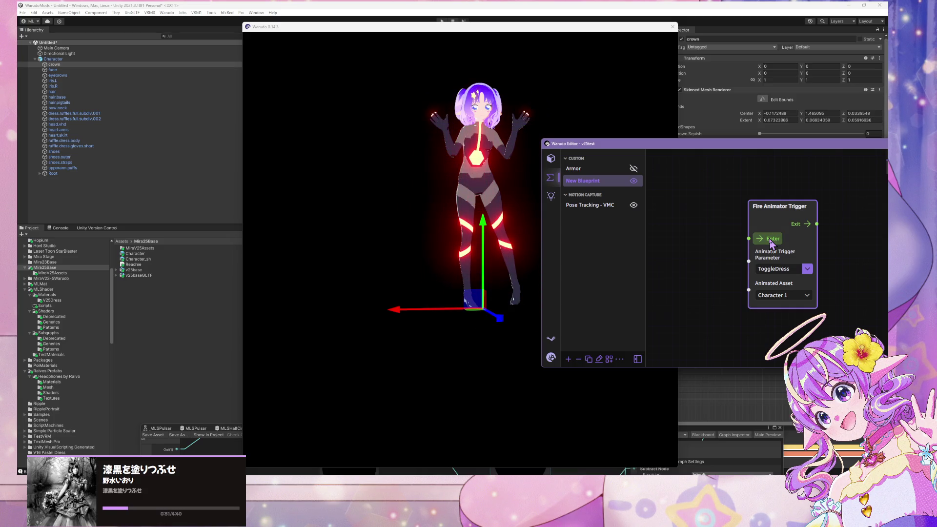
{"action": "left_click", "coordinate": [772, 240]}
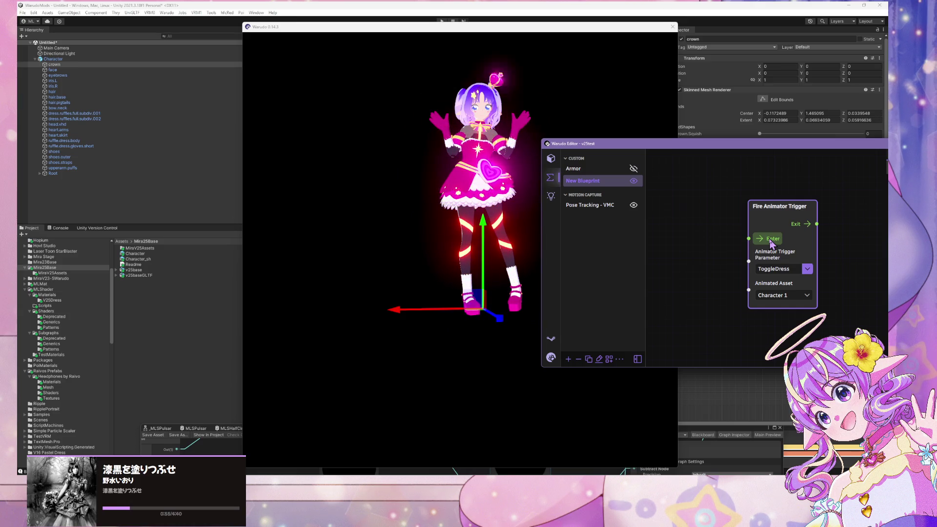
{"action": "left_click", "coordinate": [551, 159]}
{"action": "left_click", "coordinate": [589, 245]}
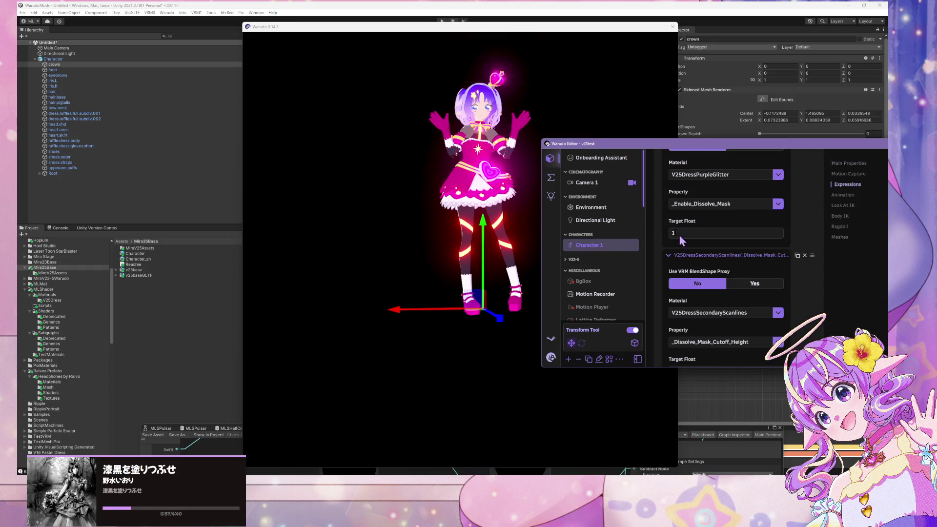
- Delete the last Default Material Properties entry on Character 1, then return to the ToggleDress blueprint
{"action": "scroll", "coordinate": [732, 244], "scroll_direction": "down", "scroll_amount": 2}
{"action": "scroll", "coordinate": [737, 243], "scroll_direction": "up", "scroll_amount": 2}
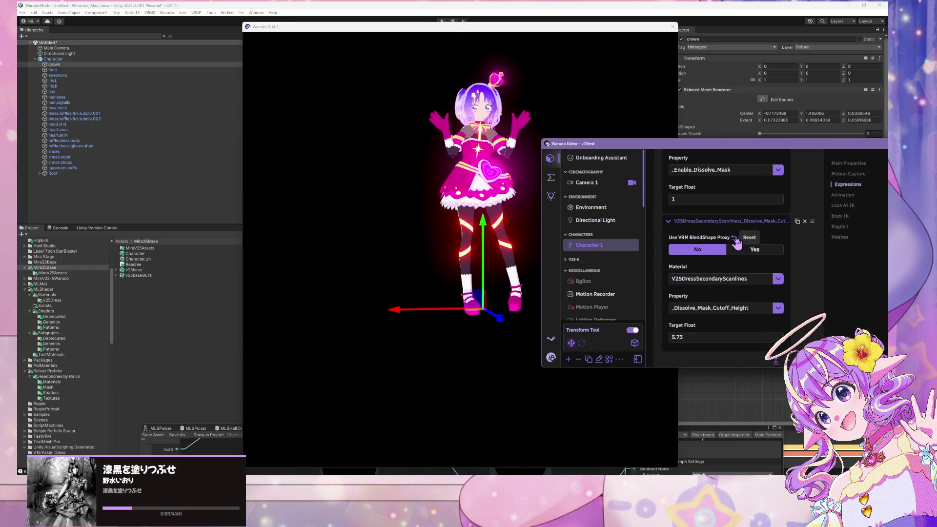
{"action": "scroll", "coordinate": [783, 243], "scroll_direction": "up", "scroll_amount": 2}
{"action": "scroll", "coordinate": [784, 242], "scroll_direction": "up", "scroll_amount": 4}
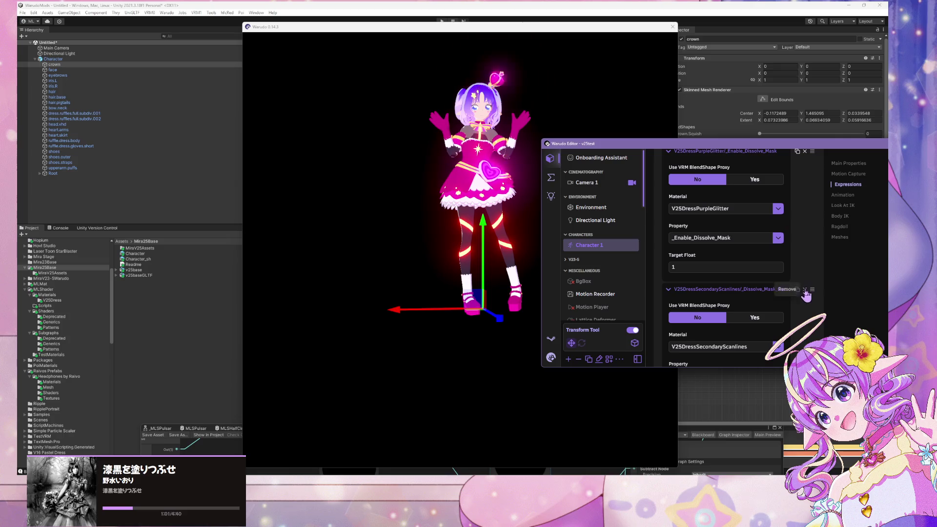
{"action": "left_click", "coordinate": [805, 254]}
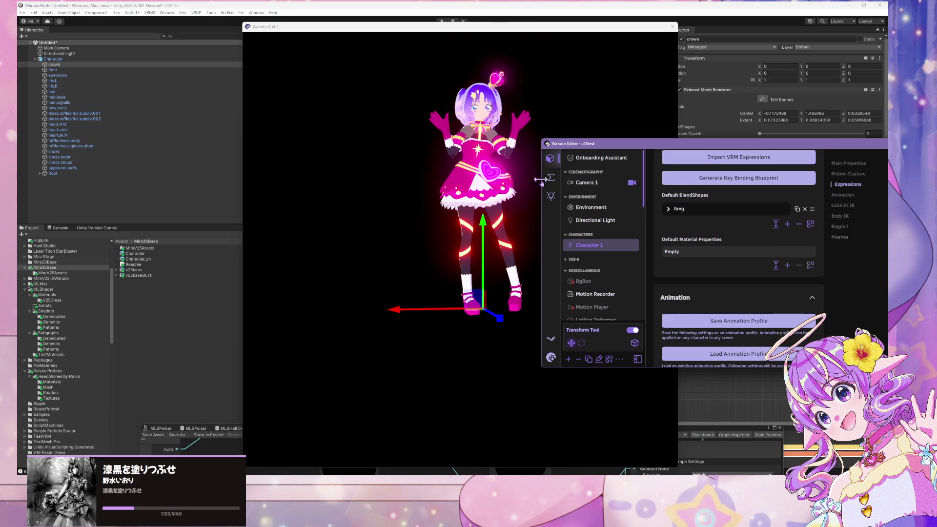
{"action": "left_click", "coordinate": [551, 178]}
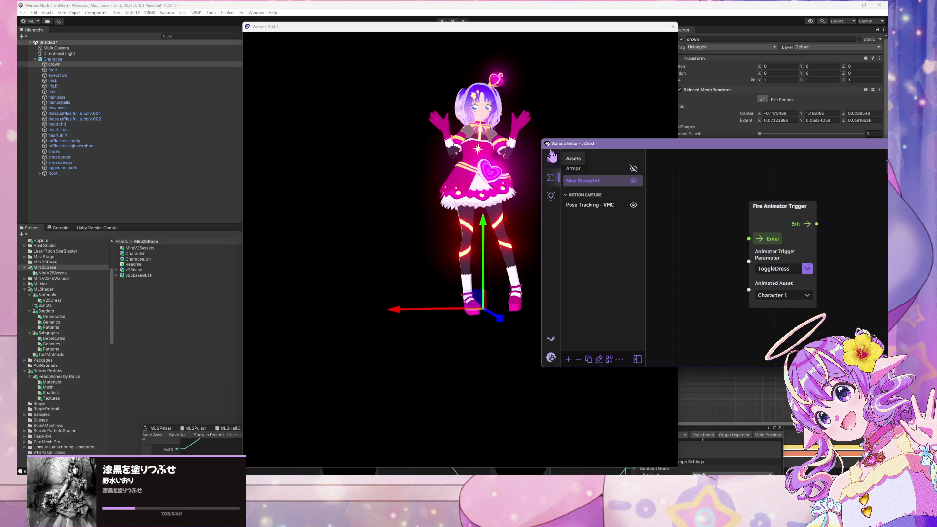
- Fire ToggleDress five times, watching the dress dissolve off and reappear in the viewport
{"action": "left_click", "coordinate": [763, 239]}
{"action": "left_click", "coordinate": [767, 241]}
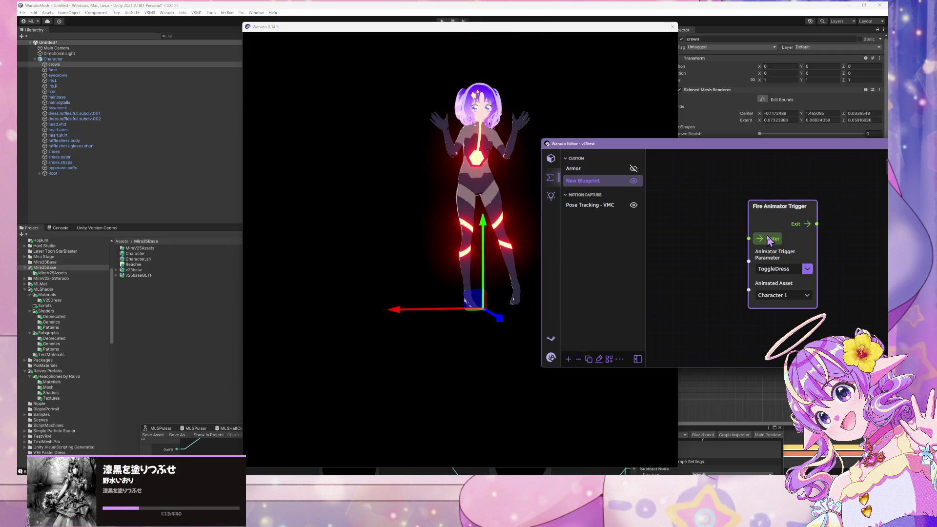
{"action": "left_click", "coordinate": [768, 241]}
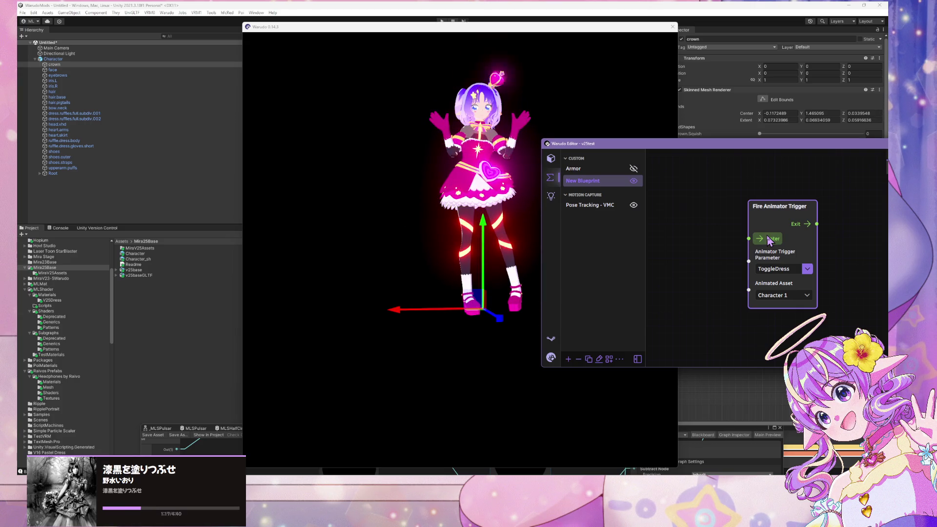
{"action": "left_click", "coordinate": [768, 241]}
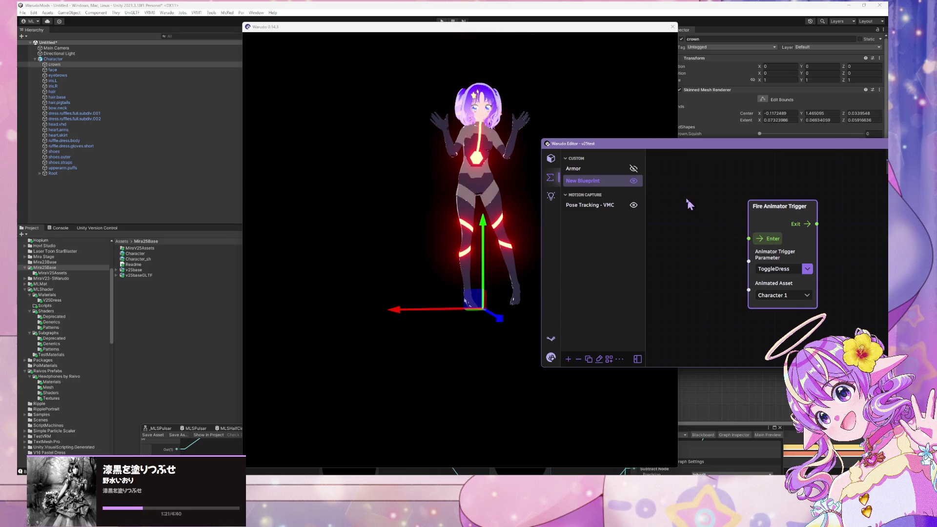
{"action": "left_click", "coordinate": [513, 83]}
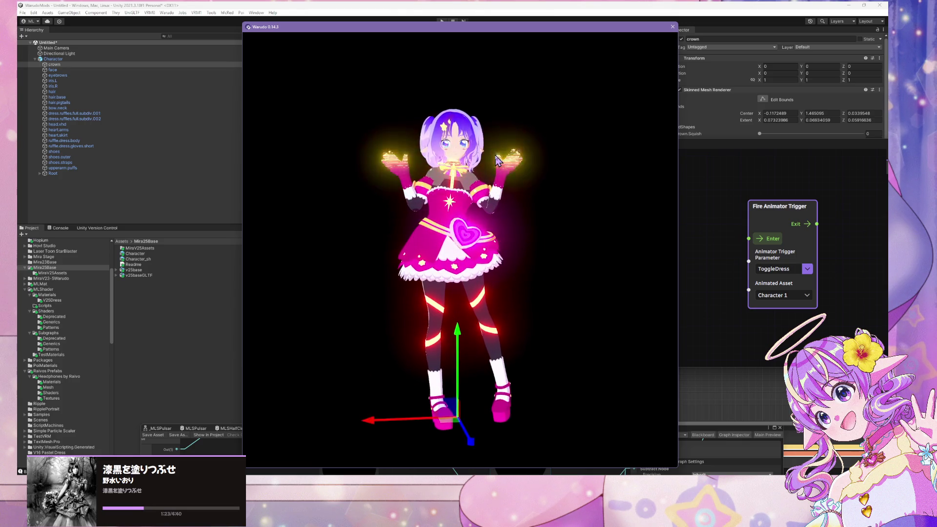
{"action": "scroll", "coordinate": [561, 195], "scroll_direction": "up", "scroll_amount": 5}
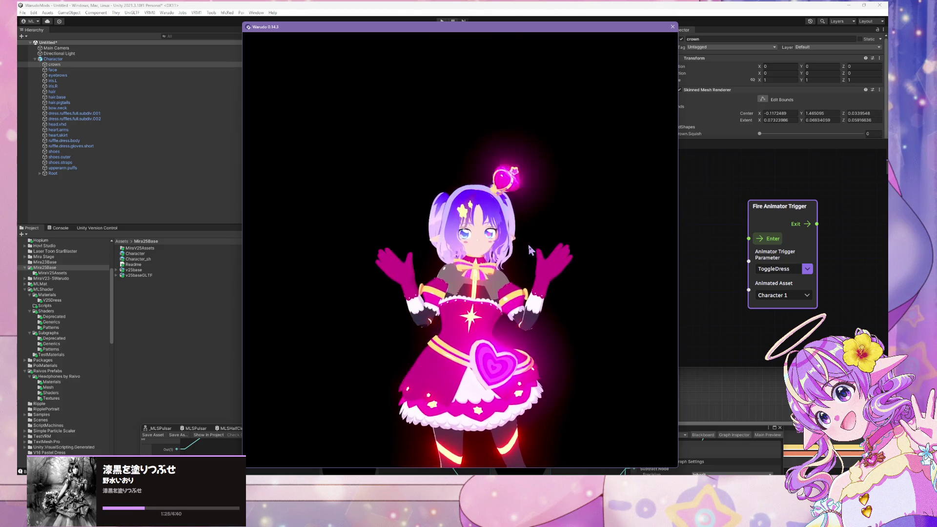
{"action": "left_click", "coordinate": [770, 238]}
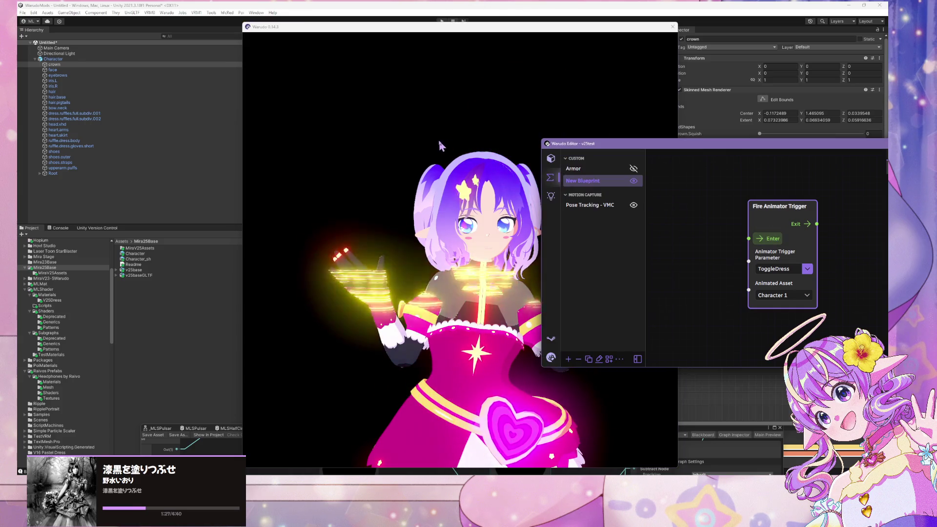
{"action": "left_click", "coordinate": [449, 138]}
{"action": "scroll", "coordinate": [448, 136], "scroll_direction": "down", "scroll_amount": 5}
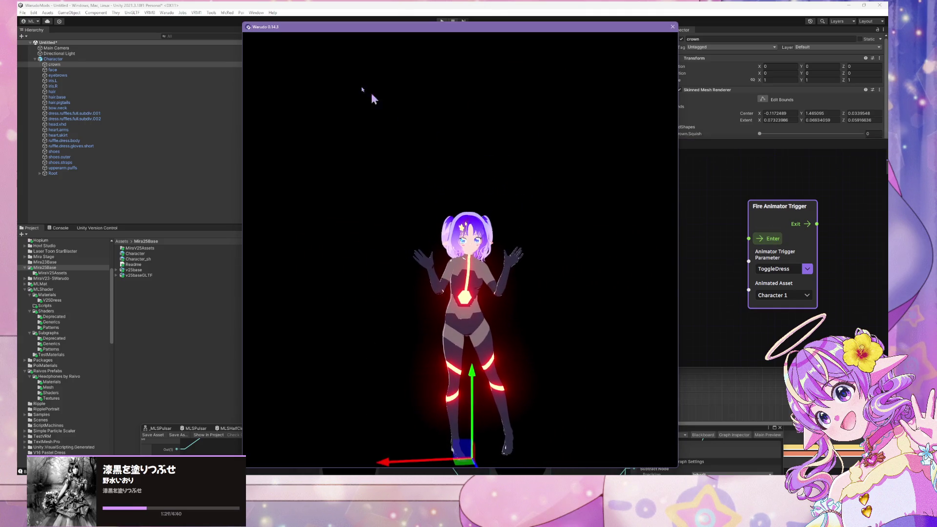
{"action": "left_click", "coordinate": [222, 7]}
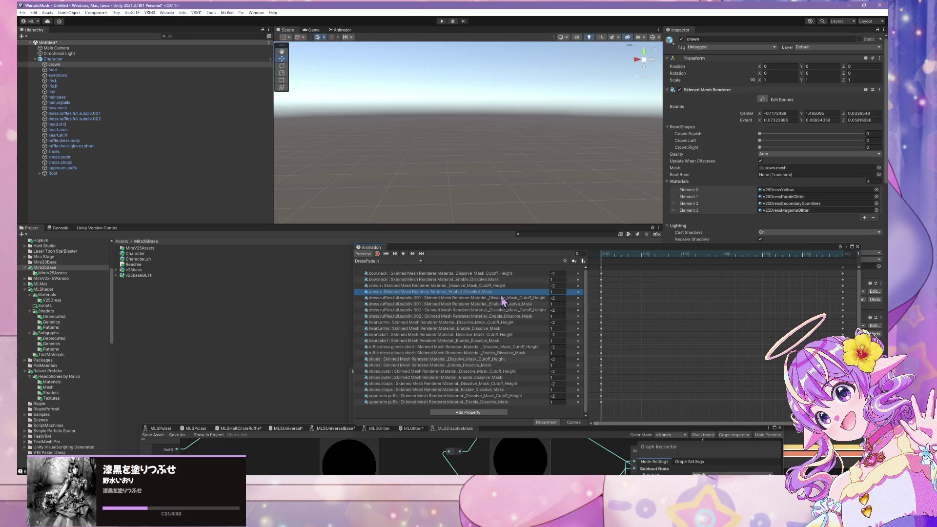
- Inspect the crown's Dissolve_Mask_Cutoff_Height and Enable_Dissolve_Mask tracks in the DressFadeIn clip
{"action": "left_click", "coordinate": [398, 286]}
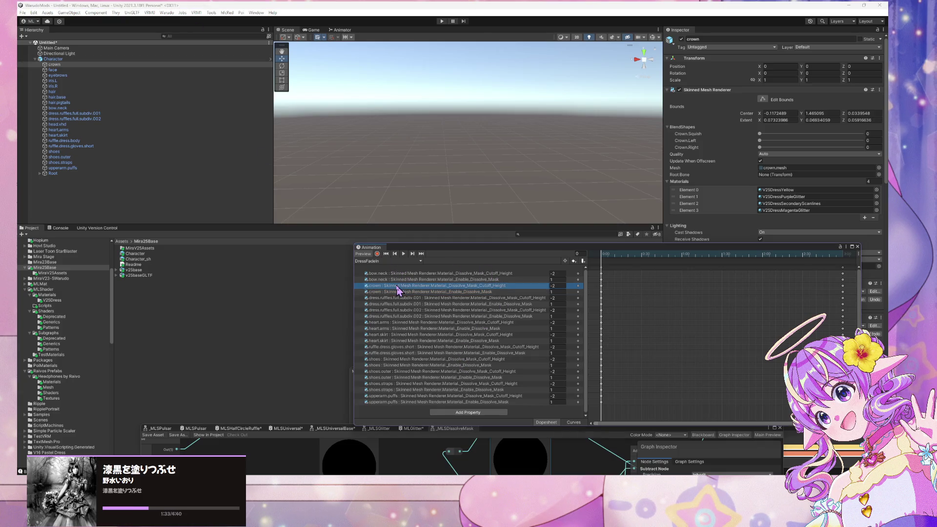
{"action": "double_click", "coordinate": [402, 287]}
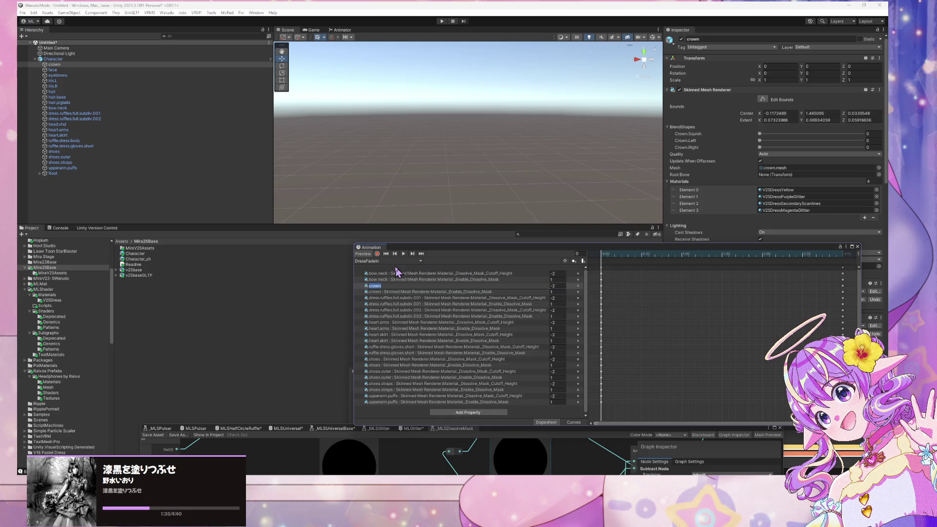
{"action": "left_click", "coordinate": [381, 292]}
{"action": "left_click", "coordinate": [414, 286]}
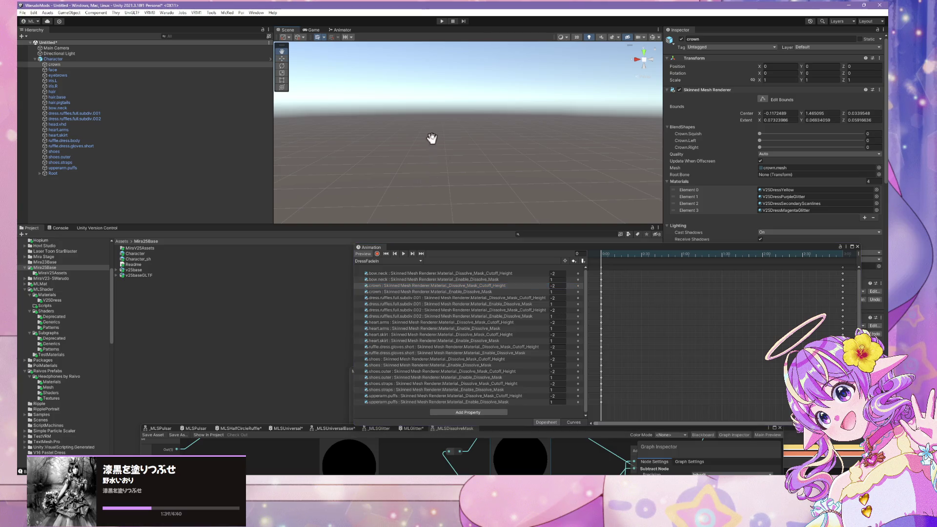
- Select Character, then play, stop and exit the DressFadeIn animation preview
{"action": "left_click", "coordinate": [95, 59]}
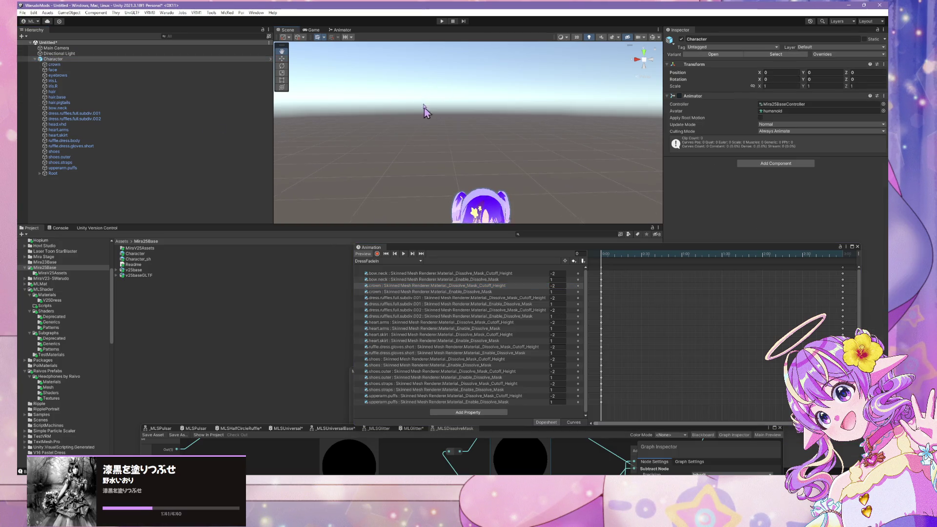
{"action": "left_click", "coordinate": [404, 253]}
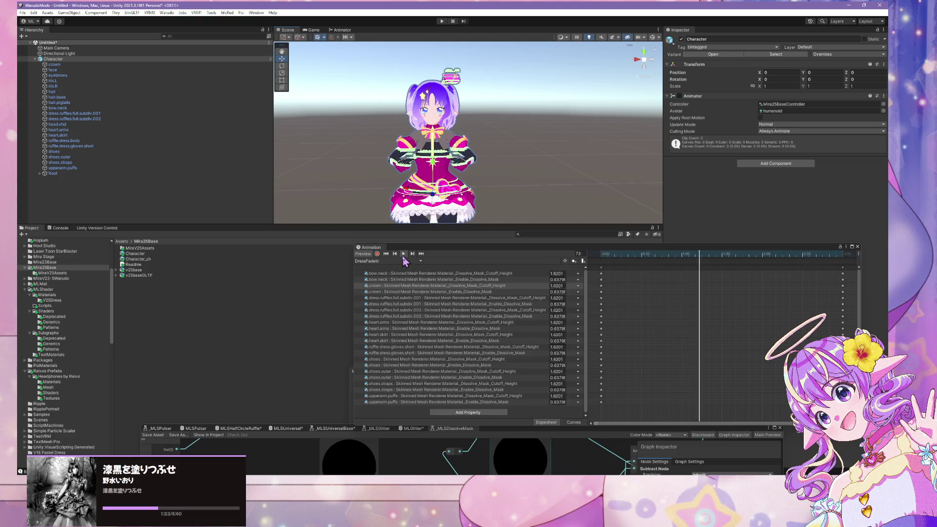
{"action": "left_click", "coordinate": [404, 254]}
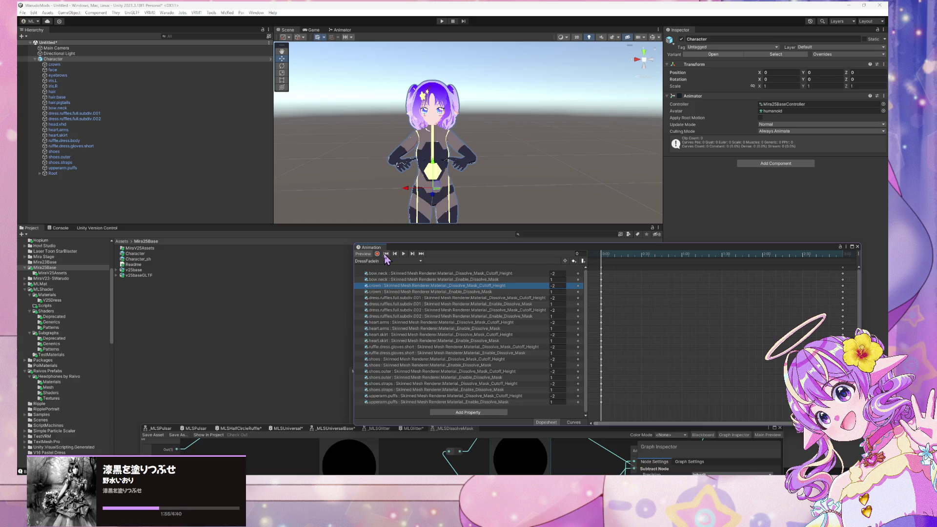
{"action": "left_click", "coordinate": [364, 254]}
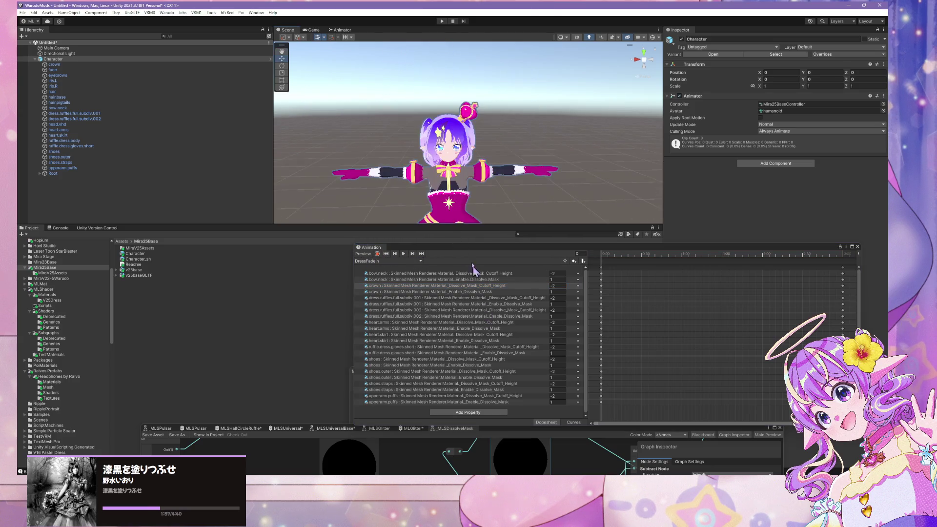
- Select the crown and bring its V25 Dress Yellow material settings into view
{"action": "left_click", "coordinate": [468, 109]}
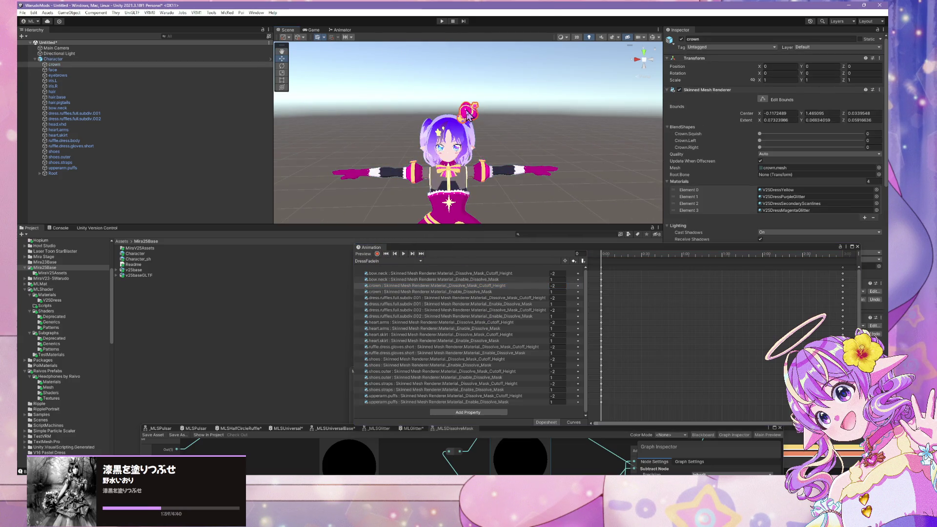
{"action": "left_click_drag", "start_coordinate": [701, 249], "coordinate": [397, 245]}
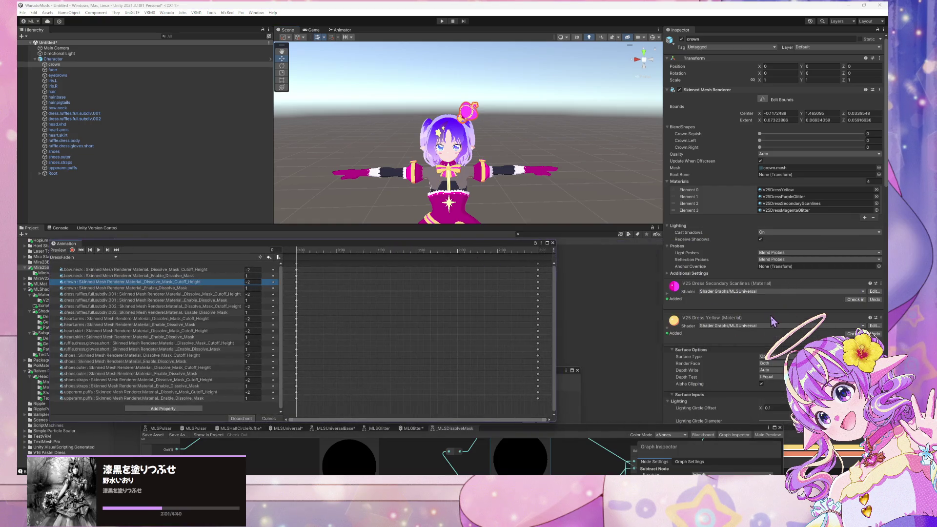
{"action": "scroll", "coordinate": [760, 318], "scroll_direction": "down", "scroll_amount": 10}
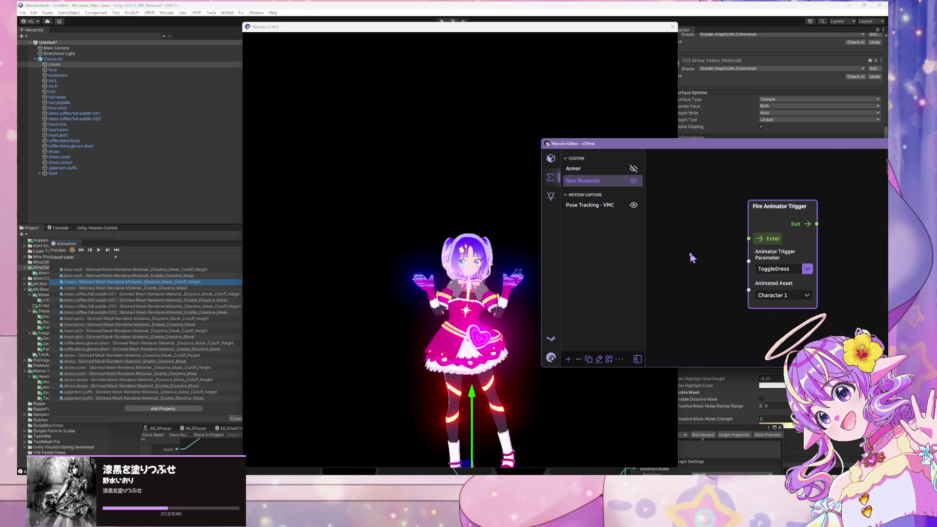
- Fire ToggleDress so the dress dissolves back to the bodysuit
{"action": "left_click", "coordinate": [764, 241]}
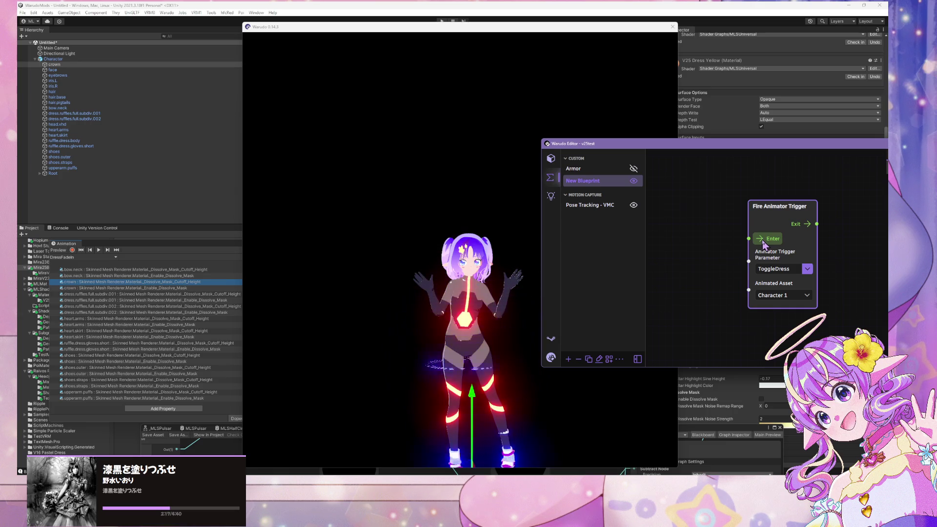
{"action": "left_click", "coordinate": [615, 463]}
{"action": "key", "text": "alt+Tab"}
{"action": "key", "text": "alt+Tab"}
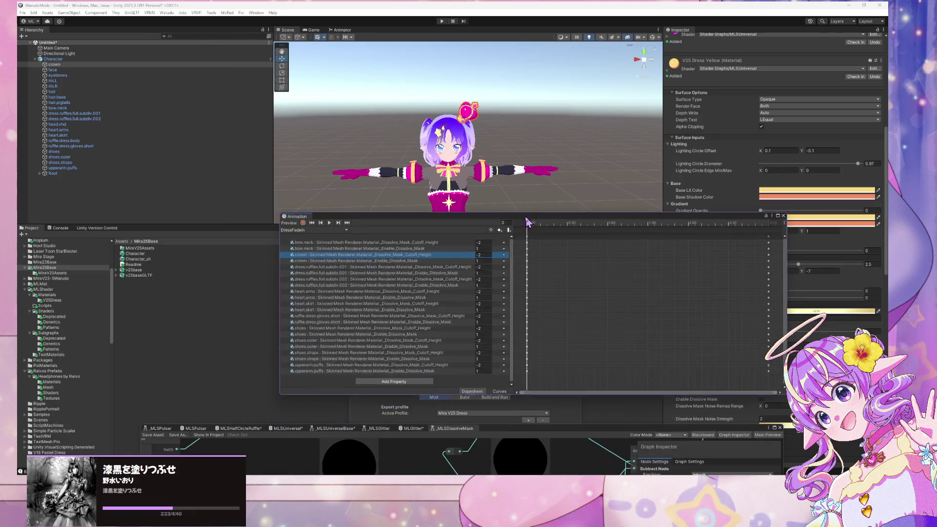
- In the Animator, inspect the CrownShift layer's No Shift and CrownShift states and their transition
{"action": "left_click", "coordinate": [344, 30]}
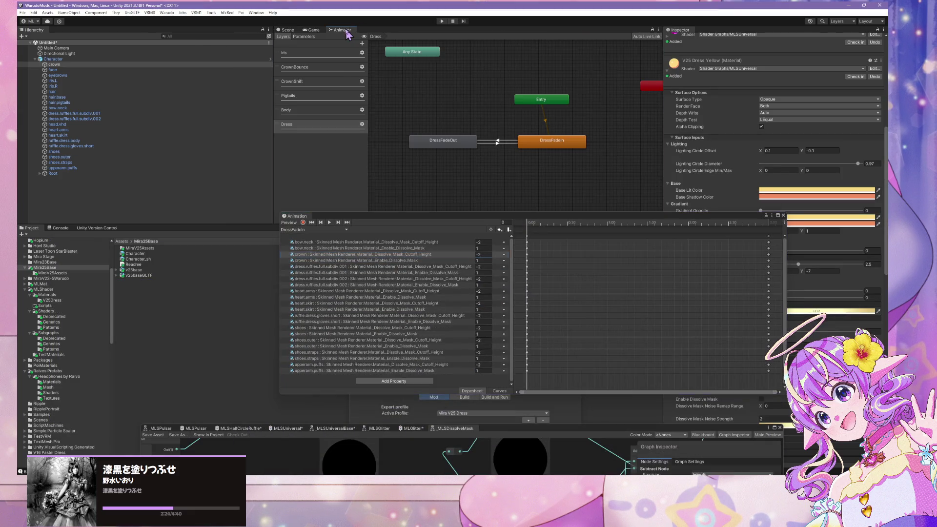
{"action": "left_click", "coordinate": [315, 86]}
{"action": "left_click", "coordinate": [457, 113]}
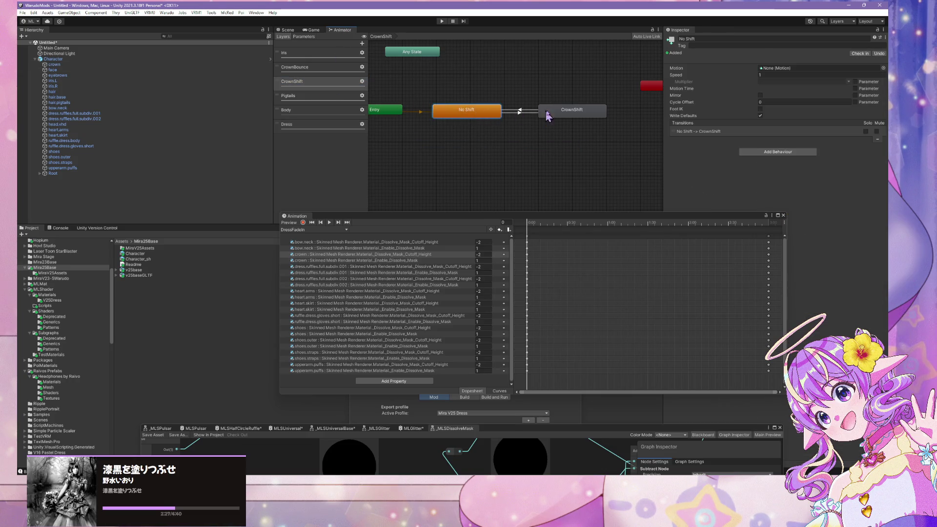
{"action": "left_click", "coordinate": [552, 113]}
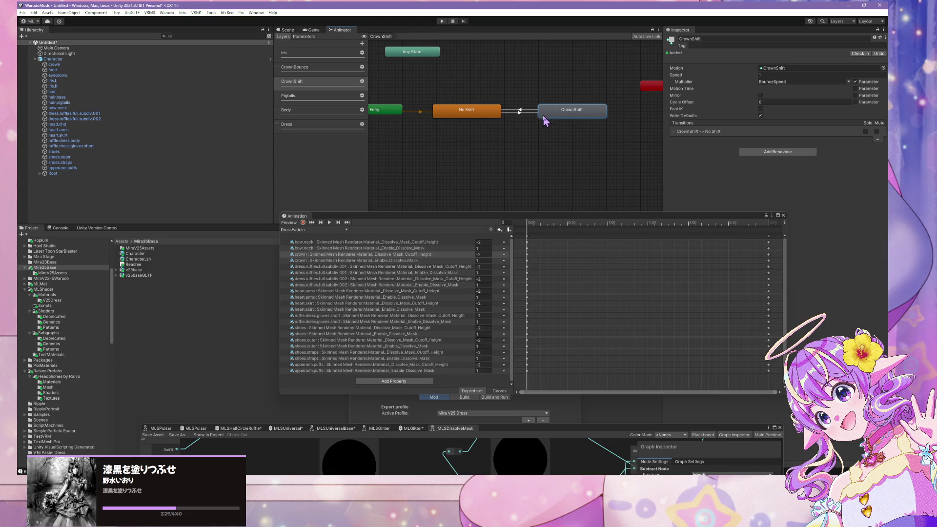
{"action": "left_click", "coordinate": [519, 111]}
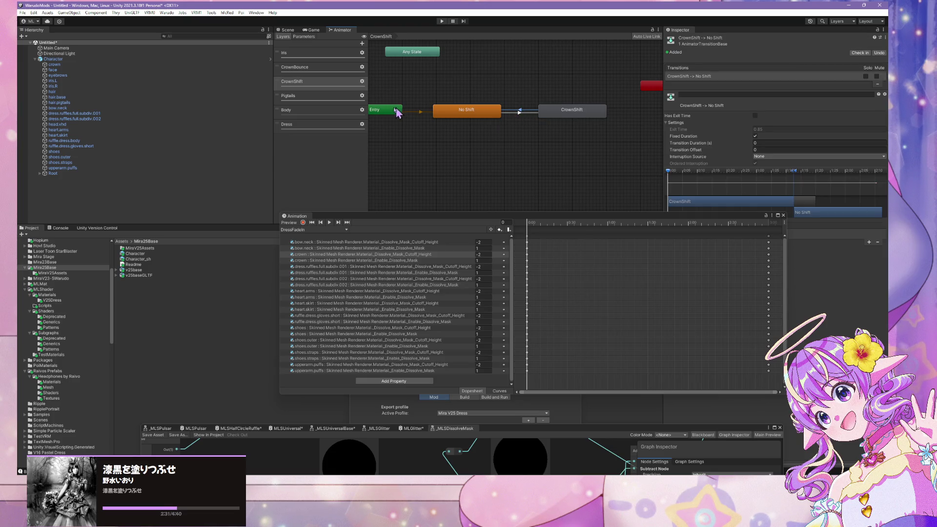
{"action": "left_click", "coordinate": [299, 81]}
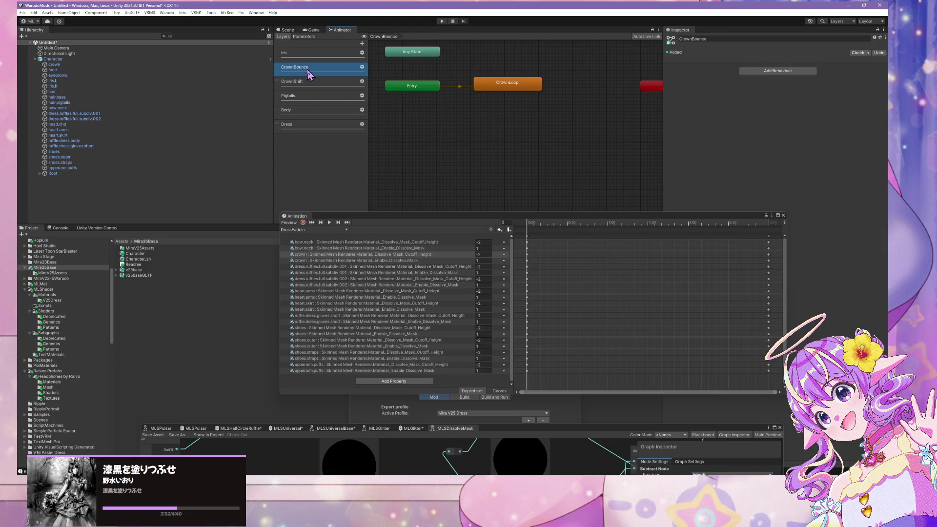
- On the Dress layer, inspect DressFadeIn, DressFadeOut and the transition's ToggleDress condition
{"action": "left_click", "coordinate": [317, 115]}
{"action": "left_click", "coordinate": [318, 128]}
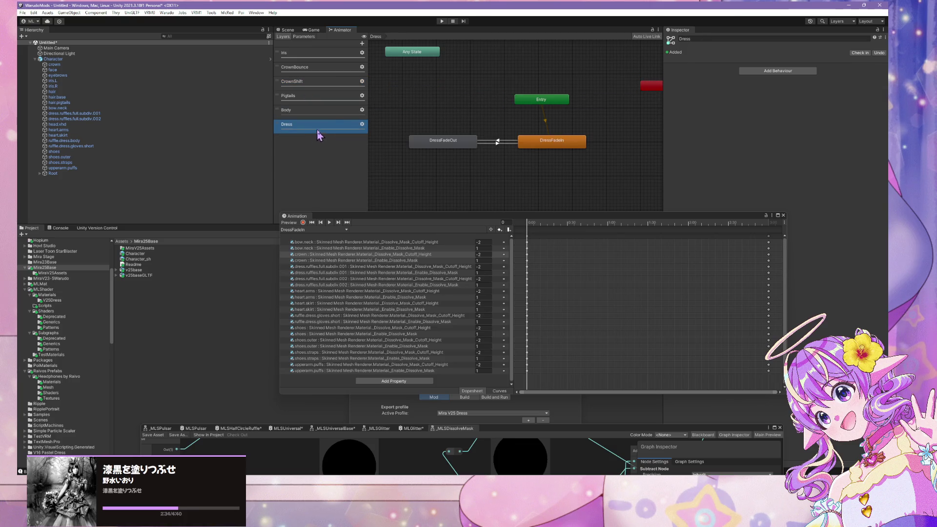
{"action": "left_click", "coordinate": [559, 146]}
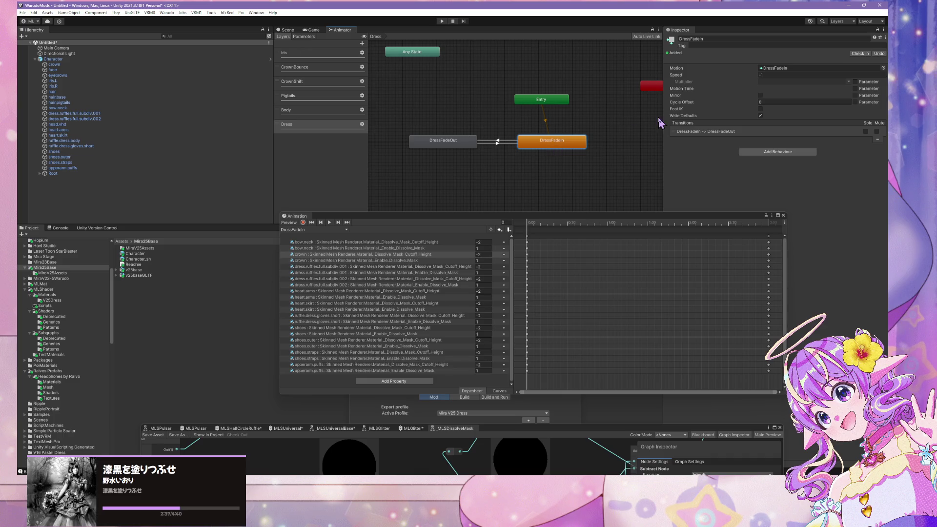
{"action": "left_click", "coordinate": [453, 143]}
{"action": "left_click_drag", "start_coordinate": [520, 143], "coordinate": [523, 143]}
{"action": "left_click", "coordinate": [474, 146]}
{"action": "left_click", "coordinate": [499, 146]}
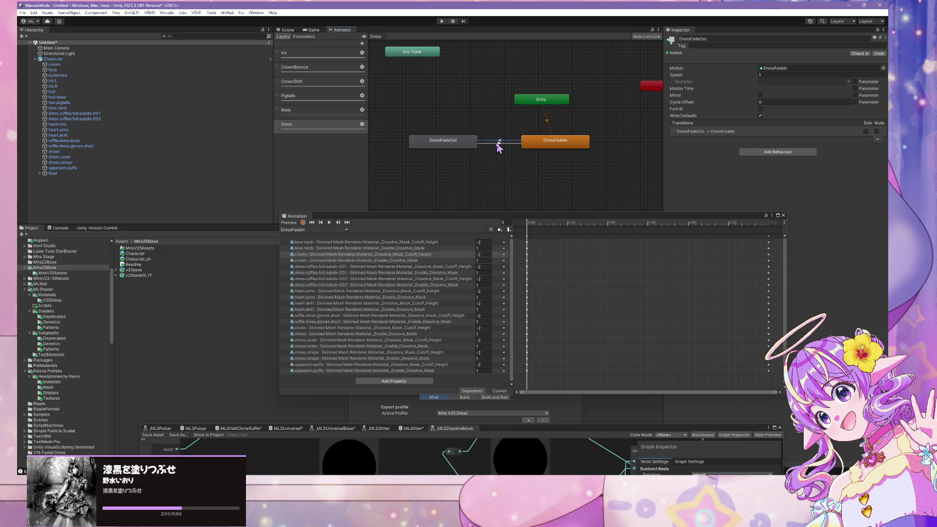
{"action": "left_click", "coordinate": [498, 143]}
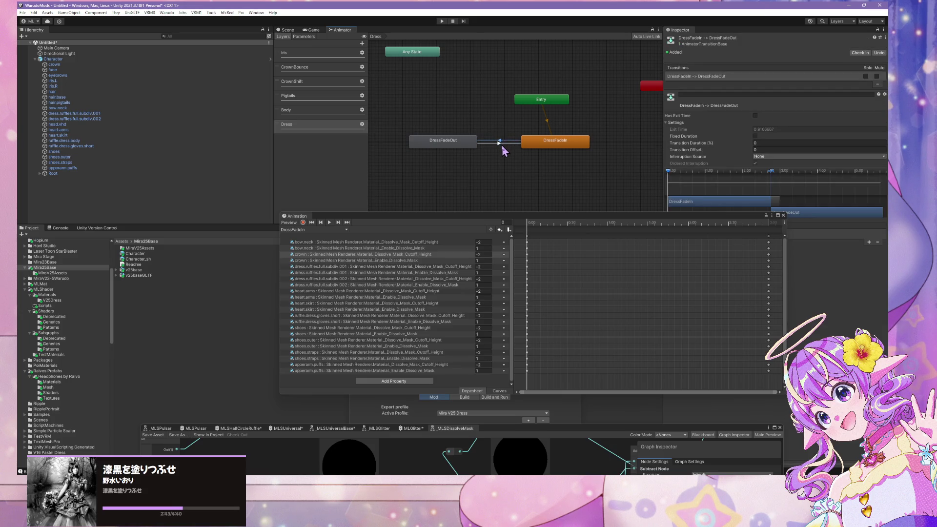
{"action": "mouse_move", "coordinate": [705, 214]}
{"action": "left_mouse_down"}
{"action": "mouse_move", "coordinate": [492, 280]}
{"action": "mouse_move", "coordinate": [617, 259]}
{"action": "left_mouse_up"}
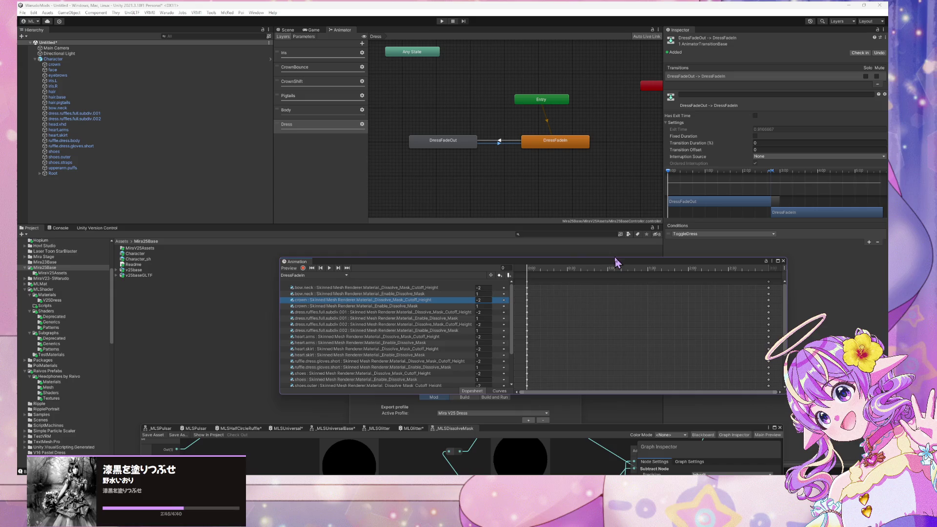
{"action": "left_click", "coordinate": [503, 141]}
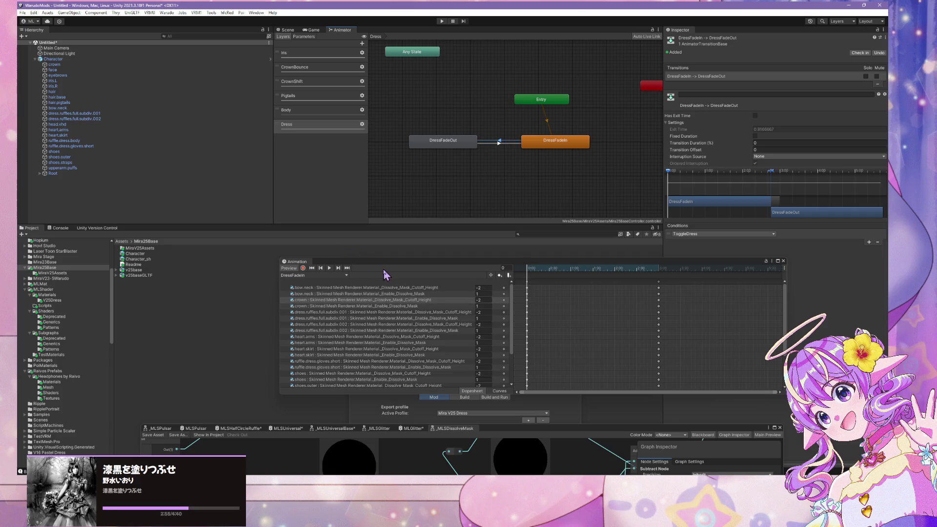
{"action": "left_click_drag", "start_coordinate": [386, 260], "coordinate": [387, 174]}
{"action": "left_click", "coordinate": [354, 210]}
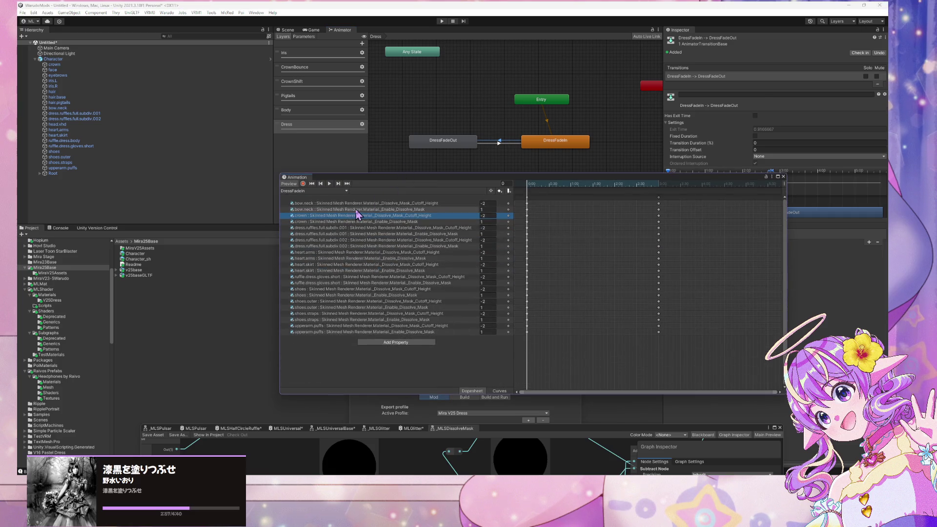
{"action": "left_click", "coordinate": [376, 222], "text": "ctrl"}
{"action": "left_click", "coordinate": [375, 234], "text": "ctrl"}
{"action": "left_click", "coordinate": [373, 247], "text": "ctrl"}
{"action": "left_click", "coordinate": [369, 253], "text": "ctrl"}
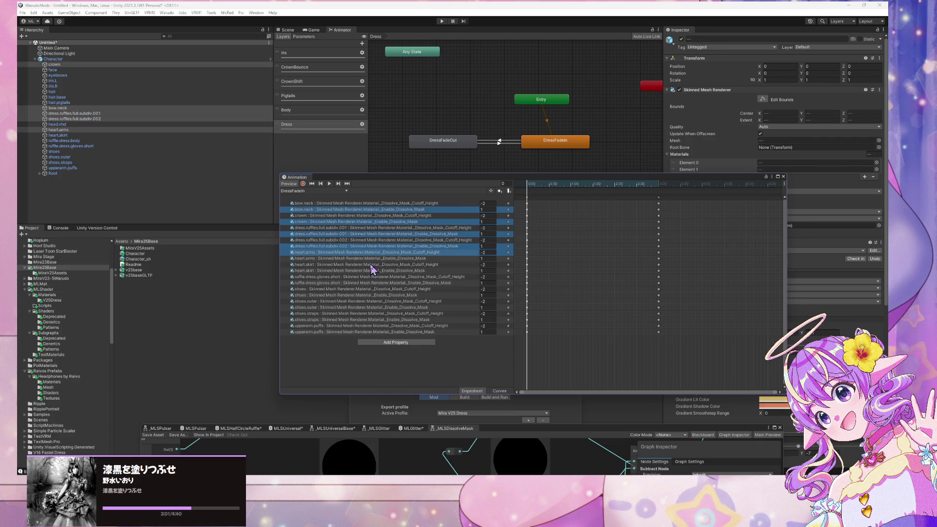
{"action": "left_click", "coordinate": [375, 253]}
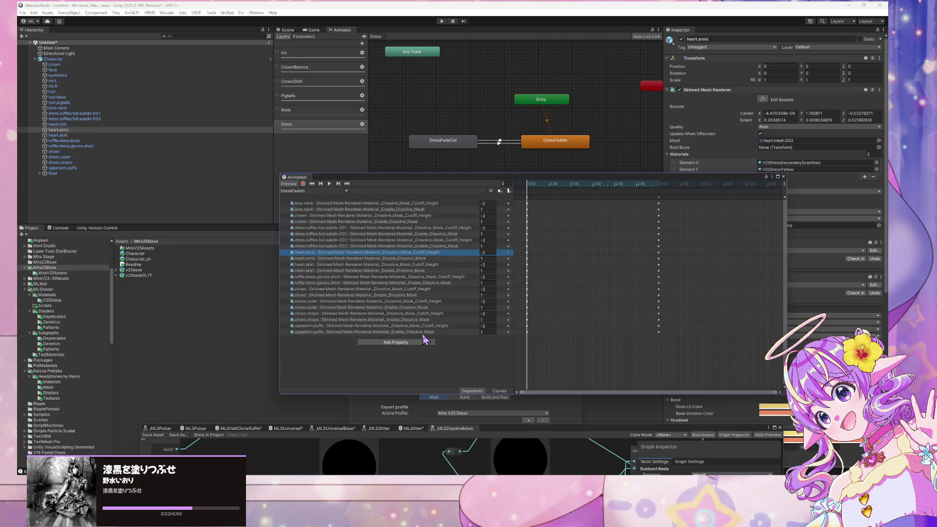
{"action": "left_click", "coordinate": [426, 332]}
{"action": "left_click", "coordinate": [423, 319], "text": "ctrl"}
{"action": "left_click", "coordinate": [424, 307], "text": "ctrl"}
{"action": "left_click", "coordinate": [424, 295], "text": "ctrl"}
{"action": "left_click", "coordinate": [418, 284], "text": "ctrl"}
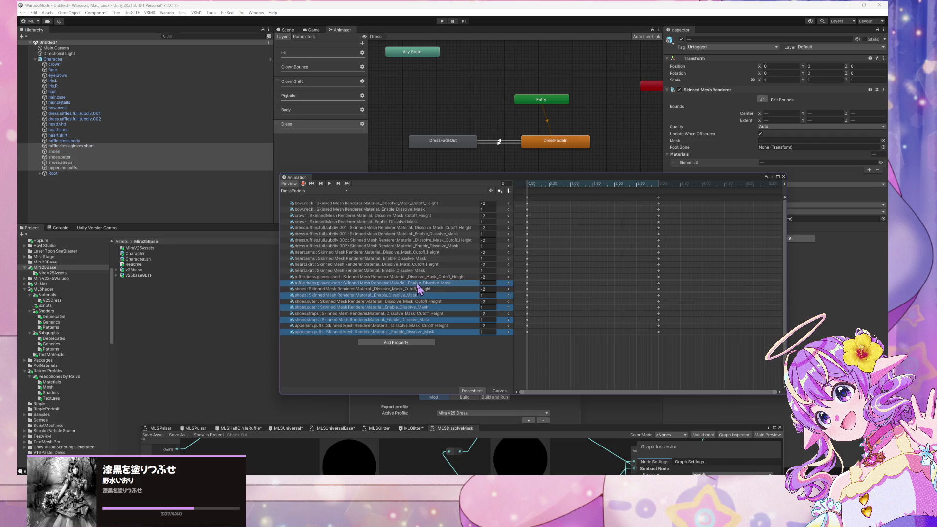
{"action": "left_click", "coordinate": [418, 271], "text": "ctrl"}
{"action": "left_click", "coordinate": [419, 259], "text": "ctrl"}
{"action": "left_click", "coordinate": [421, 246], "text": "ctrl"}
{"action": "left_click", "coordinate": [421, 234], "text": "ctrl"}
{"action": "left_click", "coordinate": [415, 222], "text": "ctrl"}
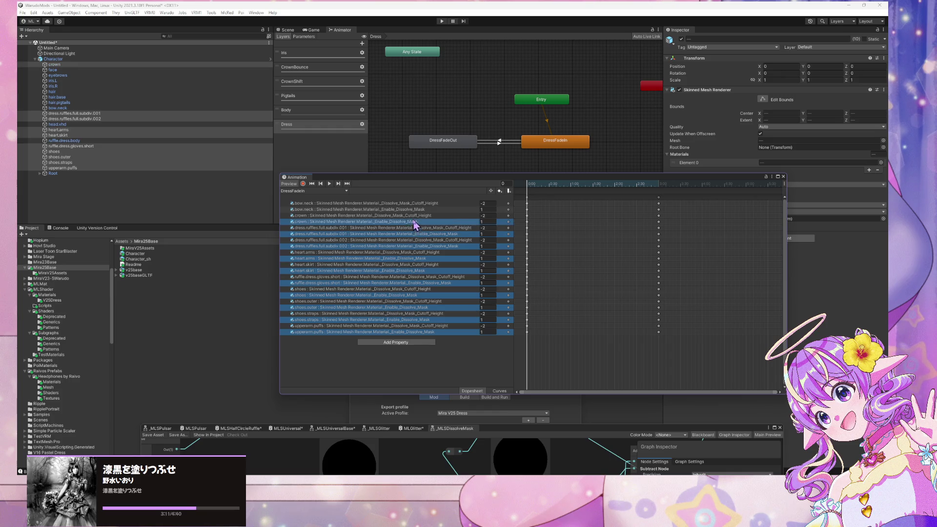
{"action": "left_click", "coordinate": [414, 204], "text": "ctrl"}
{"action": "left_click", "coordinate": [414, 210], "text": "ctrl"}
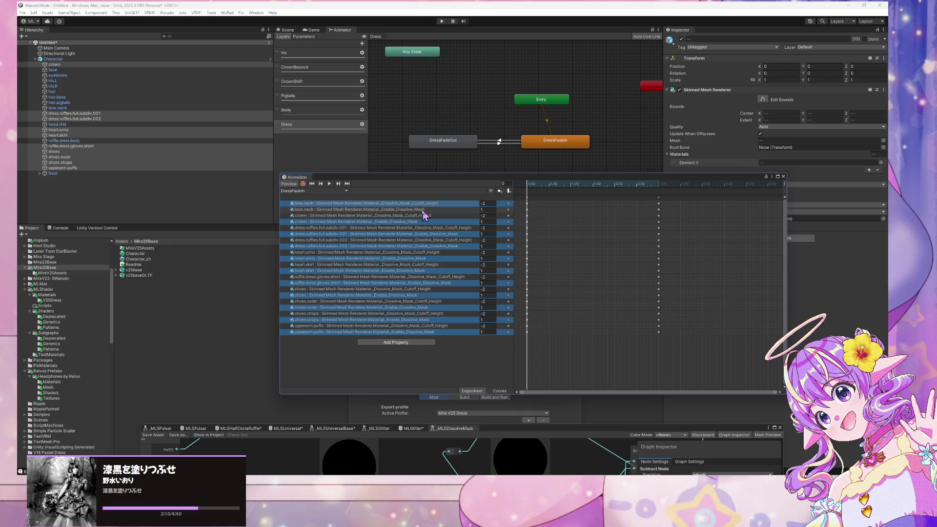
{"action": "left_click", "coordinate": [420, 211]}
{"action": "left_click", "coordinate": [422, 223], "text": "ctrl"}
{"action": "left_click", "coordinate": [423, 235], "text": "ctrl"}
{"action": "left_click", "coordinate": [425, 247], "text": "ctrl"}
{"action": "left_click", "coordinate": [423, 260], "text": "ctrl"}
{"action": "left_click", "coordinate": [425, 272], "text": "ctrl"}
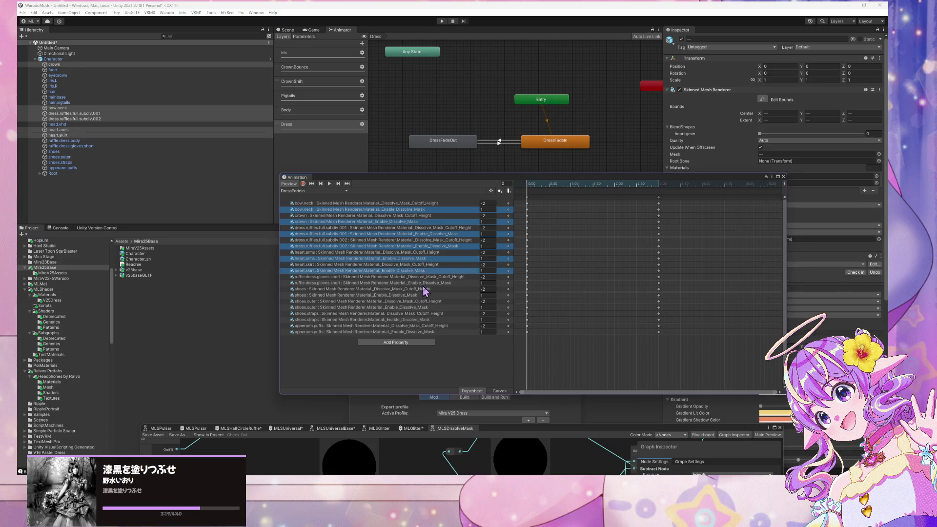
{"action": "left_click", "coordinate": [425, 284], "text": "ctrl"}
{"action": "left_click", "coordinate": [423, 296], "text": "ctrl"}
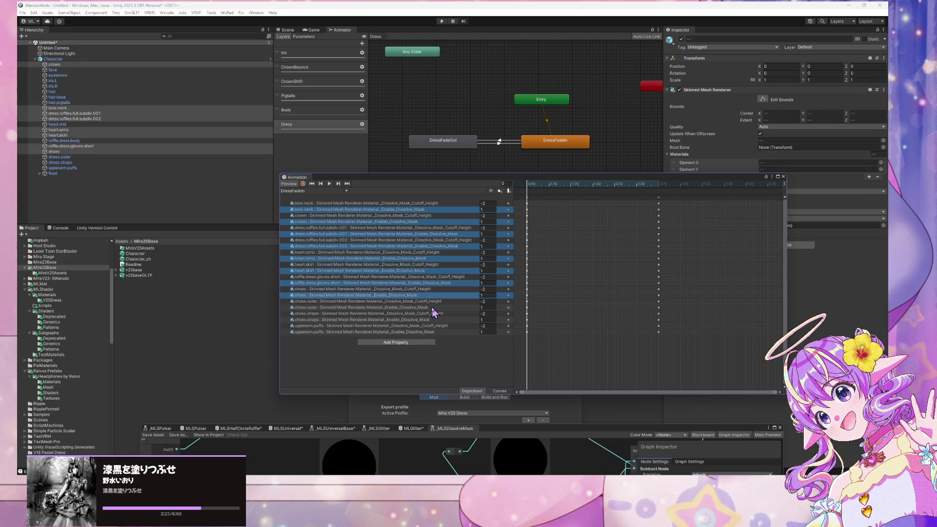
{"action": "left_click", "coordinate": [432, 309], "text": "ctrl"}
{"action": "left_click", "coordinate": [429, 320], "text": "ctrl"}
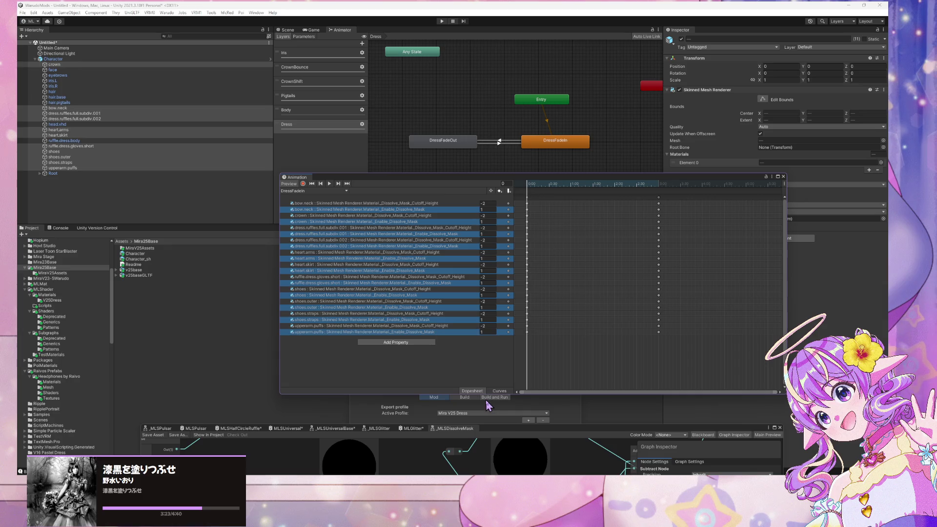
{"action": "key", "text": "Delete"}
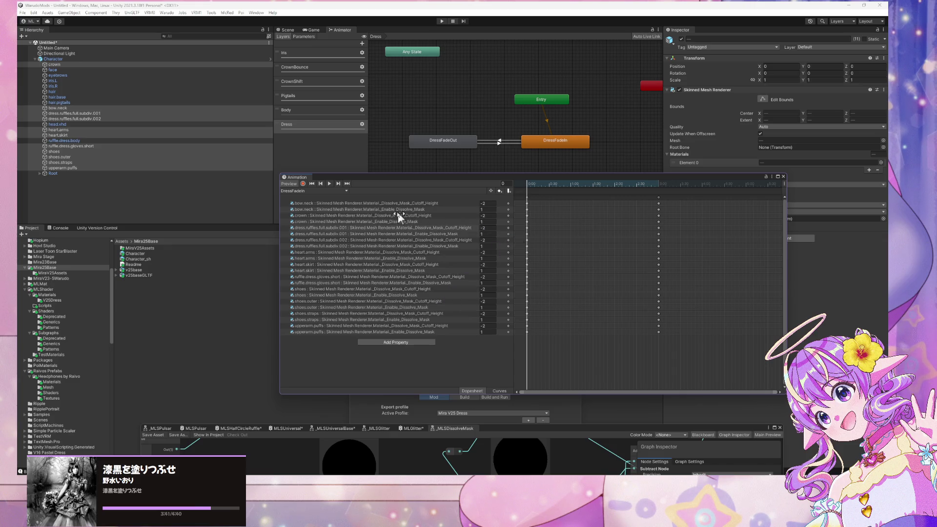
{"action": "left_click", "coordinate": [371, 211]}
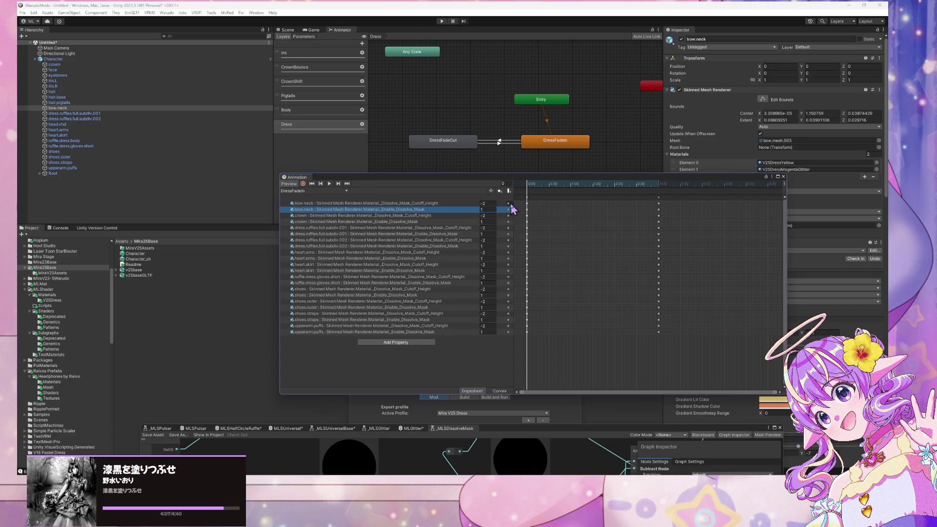
- At the clip's last keyframe, set every garment's Enable_Dissolve_Mask to 1
{"action": "mouse_move", "coordinate": [528, 185]}
{"action": "left_mouse_down"}
{"action": "mouse_move", "coordinate": [681, 219]}
{"action": "mouse_move", "coordinate": [659, 214]}
{"action": "left_mouse_up"}
{"action": "left_click", "coordinate": [312, 184]}
{"action": "left_click", "coordinate": [347, 183]}
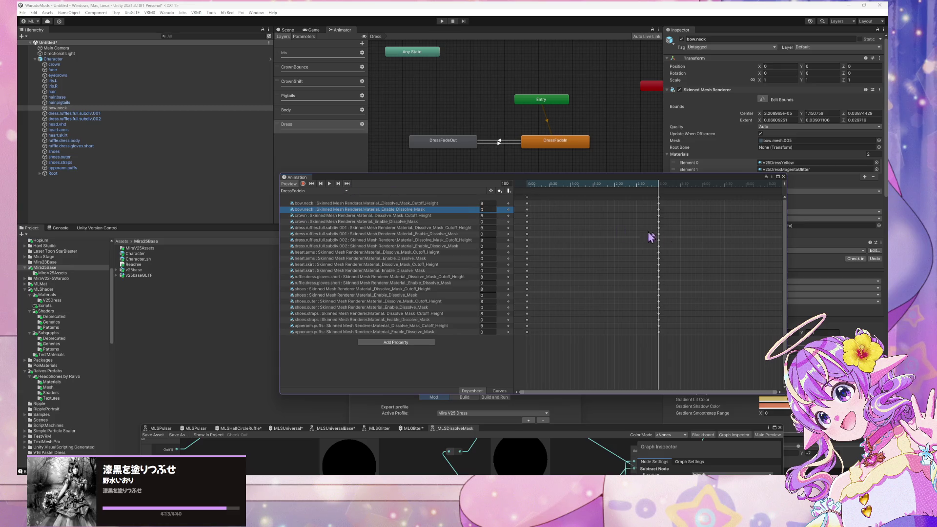
{"action": "left_click", "coordinate": [483, 210]}
{"action": "type", "text": "1"}
{"action": "key", "text": "Tab"}
{"action": "type", "text": "1"}
{"action": "key", "text": "Tab"}
{"action": "key", "text": "Tab"}
{"action": "key", "text": "Tab"}
{"action": "key", "text": "Tab"}
{"action": "type", "text": "1"}
{"action": "key", "text": "Tab"}
{"action": "key", "text": "Tab"}
{"action": "type", "text": "1"}
{"action": "key", "text": "Tab"}
{"action": "key", "text": "Tab"}
{"action": "type", "text": "1"}
{"action": "key", "text": "Tab"}
{"action": "key", "text": "Tab"}
{"action": "type", "text": "1"}
{"action": "key", "text": "Tab"}
{"action": "key", "text": "Tab"}
{"action": "type", "text": "1"}
{"action": "key", "text": "Tab"}
{"action": "key", "text": "Tab"}
{"action": "type", "text": "1"}
{"action": "key", "text": "Tab"}
{"action": "key", "text": "Tab"}
{"action": "type", "text": "1"}
- Drag the dissolve keyframe columns later so they sit at about 0:27 and 3:27
{"action": "mouse_move", "coordinate": [708, 360]}
{"action": "left_mouse_down"}
{"action": "mouse_move", "coordinate": [592, 280]}
{"action": "mouse_move", "coordinate": [537, 184]}
{"action": "mouse_move", "coordinate": [522, 183]}
{"action": "left_mouse_up"}
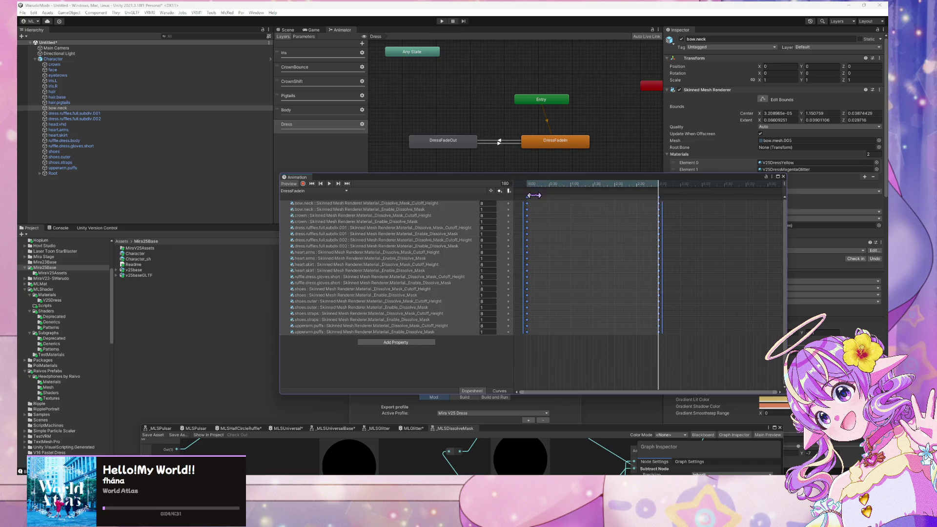
{"action": "left_click_drag", "start_coordinate": [528, 197], "coordinate": [549, 207]}
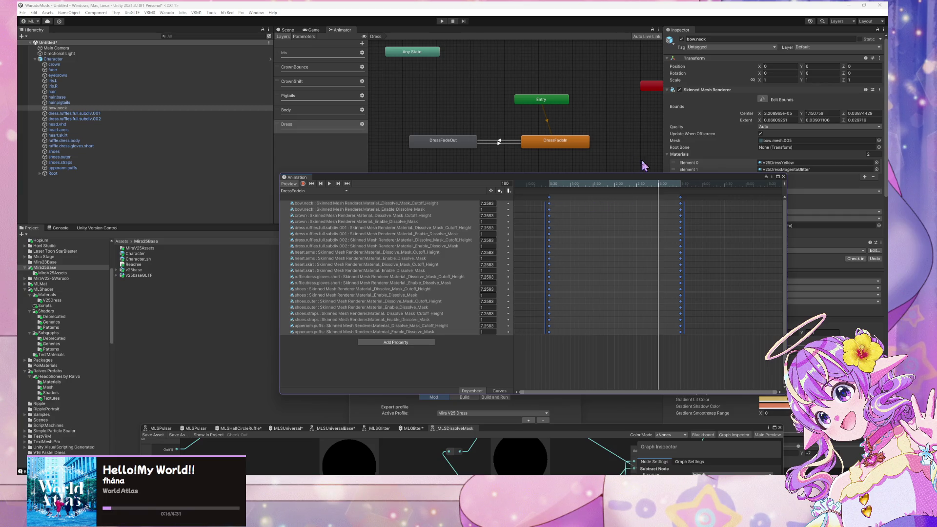
{"action": "mouse_move", "coordinate": [680, 198]}
{"action": "left_mouse_down"}
{"action": "mouse_move", "coordinate": [672, 198]}
{"action": "mouse_move", "coordinate": [681, 203]}
{"action": "left_mouse_up"}
- Key every garment's Enable_Dissolve_Mask to 0 at the first frame of DressFadeIn
{"action": "left_click", "coordinate": [680, 199]}
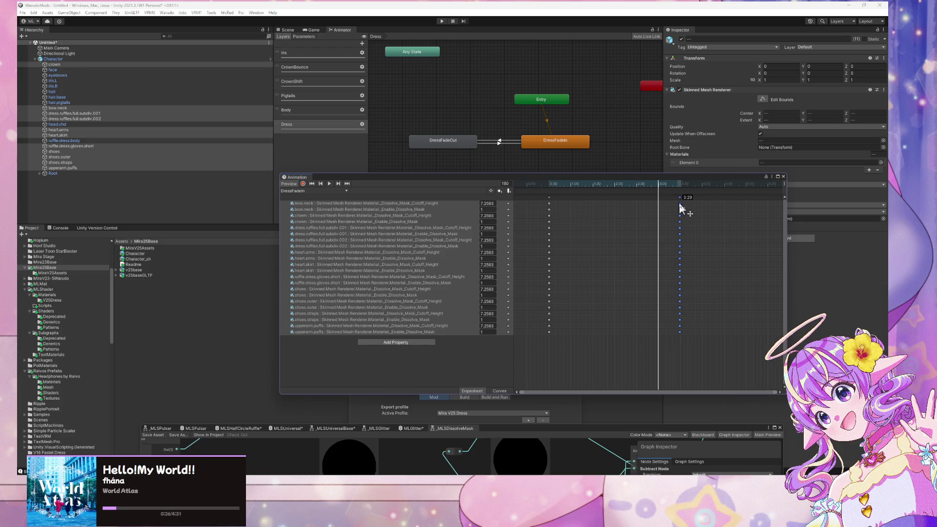
{"action": "left_click_drag", "start_coordinate": [660, 184], "coordinate": [469, 189]}
{"action": "left_click", "coordinate": [488, 210]}
{"action": "type", "text": "0"}
{"action": "key", "text": "Tab"}
{"action": "key", "text": "Tab"}
{"action": "key", "text": "Tab"}
{"action": "key", "text": "Tab"}
{"action": "type", "text": "0"}
{"action": "key", "text": "Tab"}
{"action": "key", "text": "Tab"}
{"action": "type", "text": "0"}
{"action": "key", "text": "Tab"}
{"action": "key", "text": "Tab"}
{"action": "type", "text": "0"}
{"action": "key", "text": "Tab"}
{"action": "key", "text": "Tab"}
{"action": "type", "text": "0"}
{"action": "key", "text": "Tab"}
{"action": "key", "text": "Tab"}
{"action": "type", "text": "0"}
{"action": "key", "text": "Tab"}
{"action": "key", "text": "Tab"}
{"action": "type", "text": "0"}
{"action": "key", "text": "Tab"}
{"action": "key", "text": "Tab"}
{"action": "type", "text": "0"}
{"action": "key", "text": "Tab"}
{"action": "key", "text": "Tab"}
{"action": "type", "text": "0"}
{"action": "key", "text": "Tab"}
{"action": "key", "text": "Tab"}
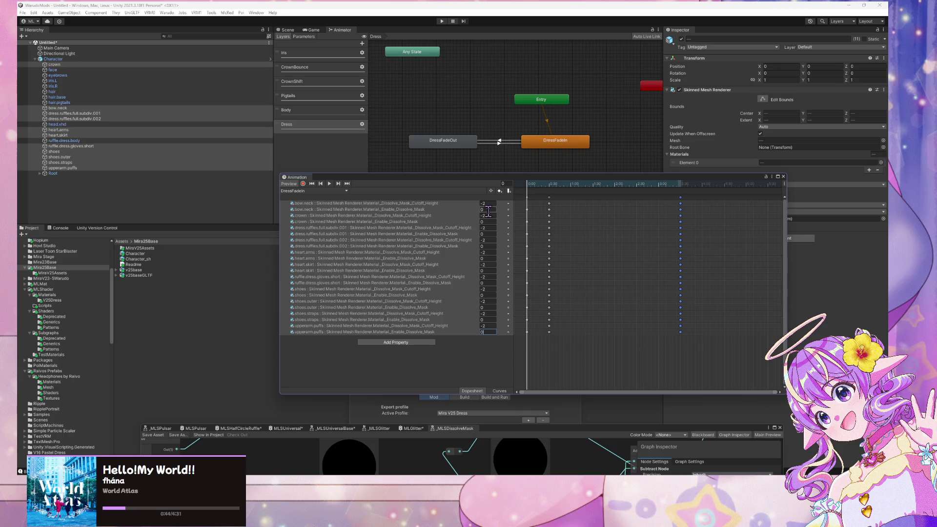
- Key every garment's Enable_Dissolve_Mask to 0 at frame 240
{"action": "left_click", "coordinate": [347, 184]}
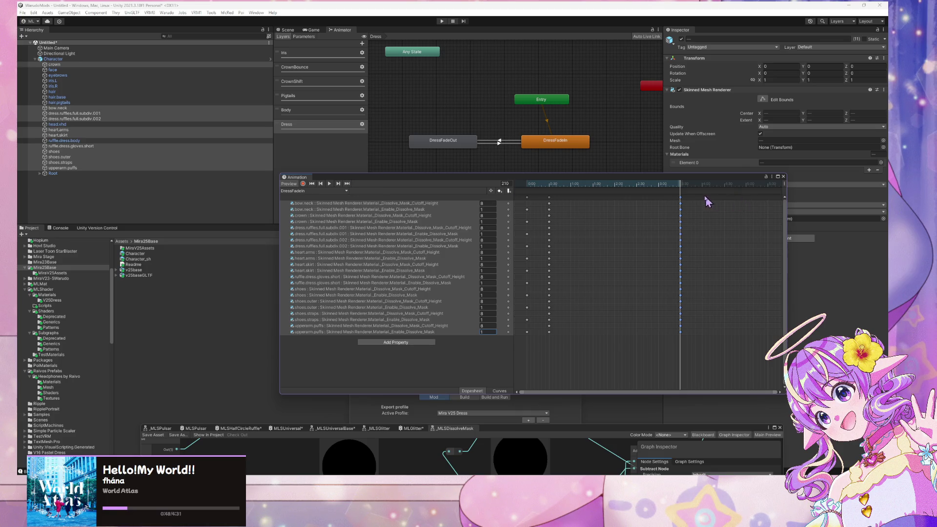
{"action": "left_click_drag", "start_coordinate": [682, 195], "coordinate": [703, 204]}
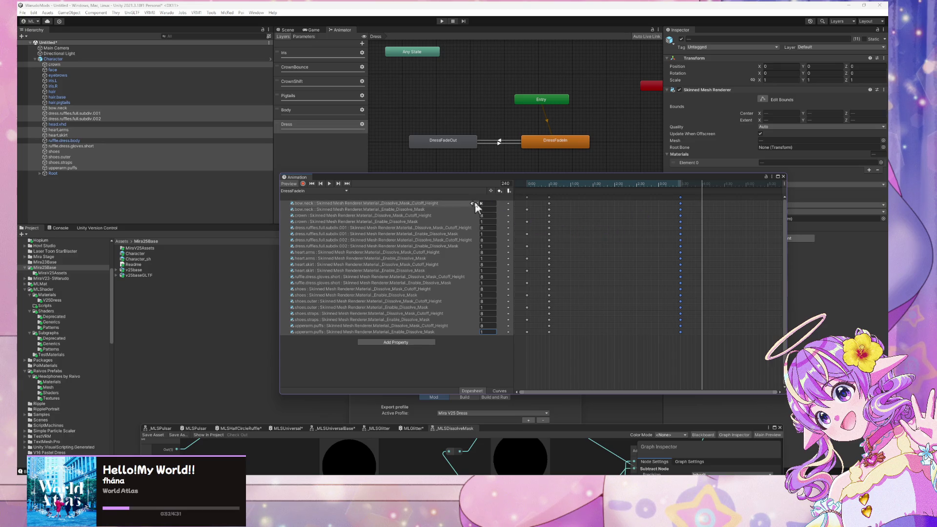
{"action": "left_click", "coordinate": [493, 209]}
{"action": "type", "text": "0"}
{"action": "key", "text": "Tab"}
{"action": "key", "text": "Tab"}
{"action": "type", "text": "0"}
{"action": "key", "text": "Tab"}
{"action": "key", "text": "Tab"}
{"action": "type", "text": "0"}
{"action": "key", "text": "Tab"}
{"action": "key", "text": "Tab"}
{"action": "type", "text": "0"}
{"action": "key", "text": "Tab"}
{"action": "key", "text": "Tab"}
{"action": "type", "text": "0"}
{"action": "key", "text": "Tab"}
{"action": "key", "text": "Tab"}
{"action": "type", "text": "0"}
{"action": "key", "text": "Tab"}
{"action": "key", "text": "Tab"}
{"action": "type", "text": "0"}
{"action": "key", "text": "Tab"}
{"action": "key", "text": "Tab"}
{"action": "type", "text": "0"}
{"action": "key", "text": "Tab"}
{"action": "key", "text": "Tab"}
{"action": "type", "text": "0"}
{"action": "key", "text": "Tab"}
{"action": "key", "text": "Tab"}
{"action": "type", "text": "0"}
{"action": "key", "text": "Tab"}
{"action": "key", "text": "Tab"}
{"action": "type", "text": "0"}
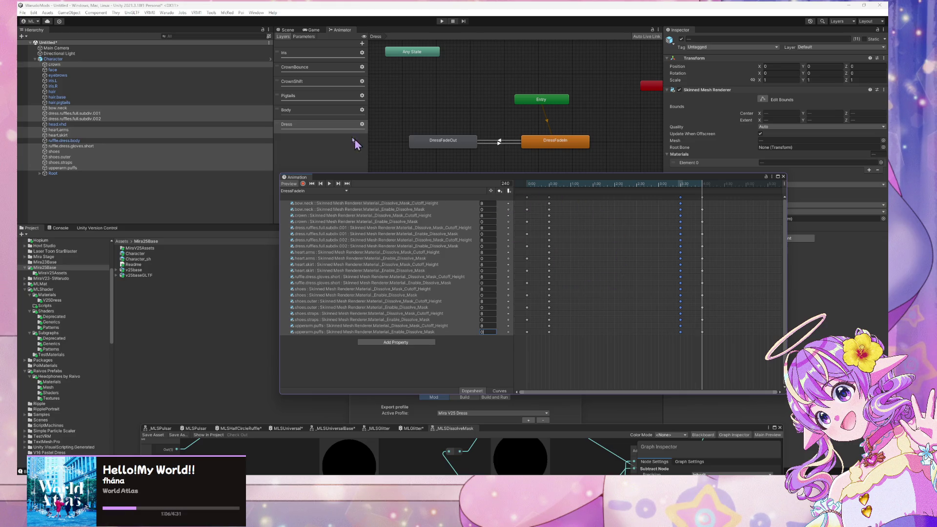
- Clear the keyframe selection and build the Warudo mod, skipping past the prefab error
{"action": "left_click", "coordinate": [611, 255]}
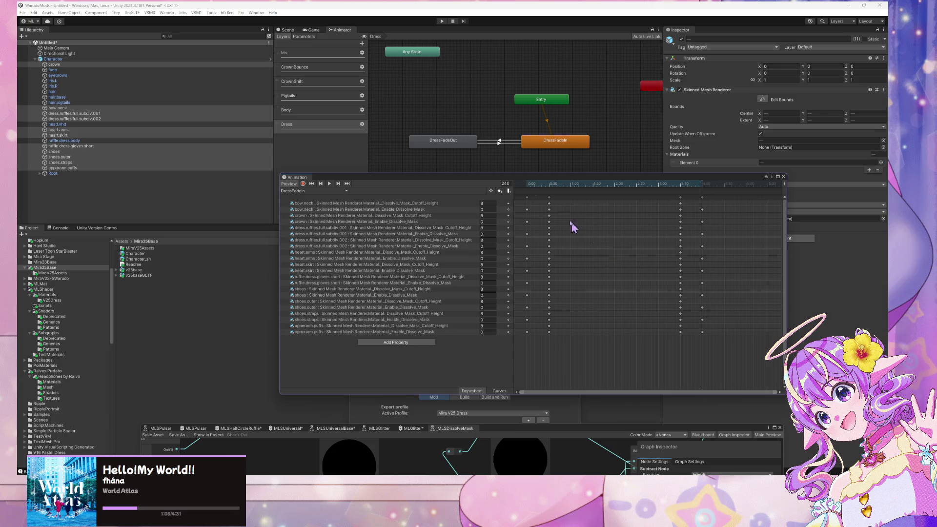
{"action": "left_click", "coordinate": [167, 13]}
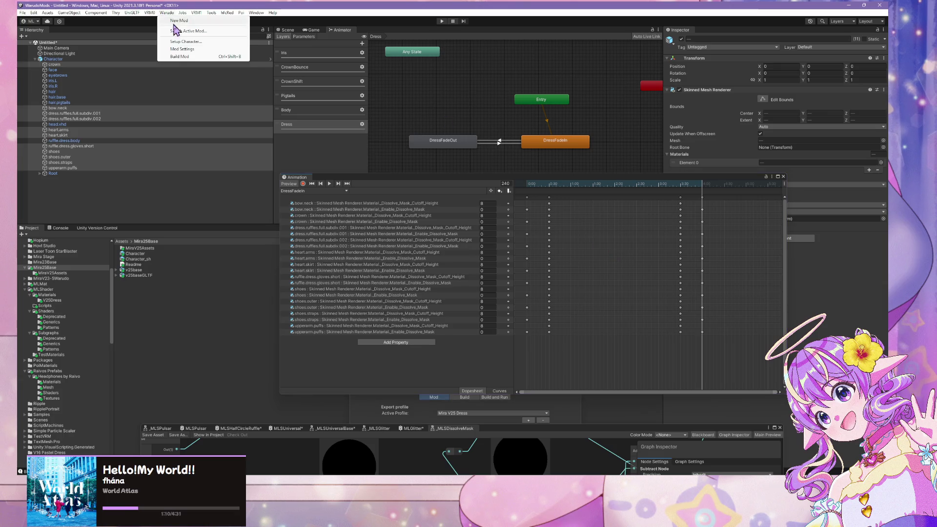
{"action": "left_click", "coordinate": [182, 57]}
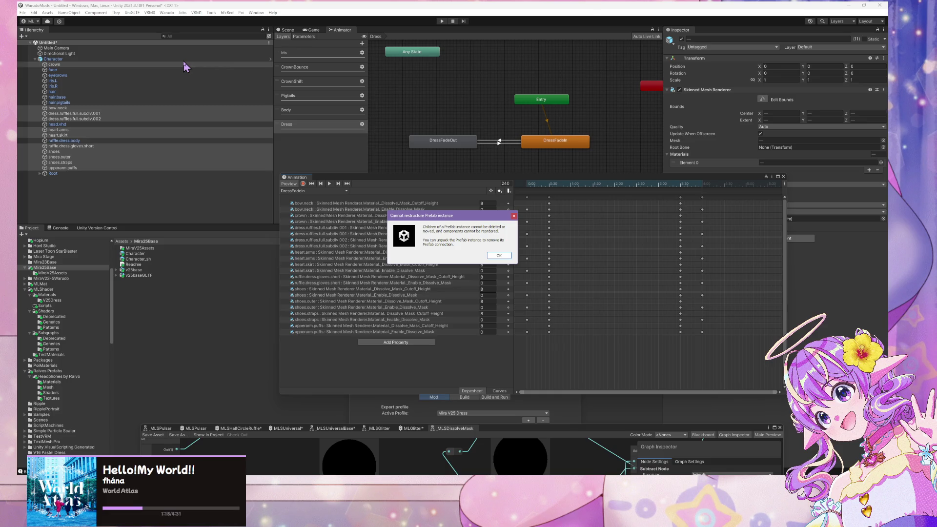
{"action": "key", "text": "Return"}
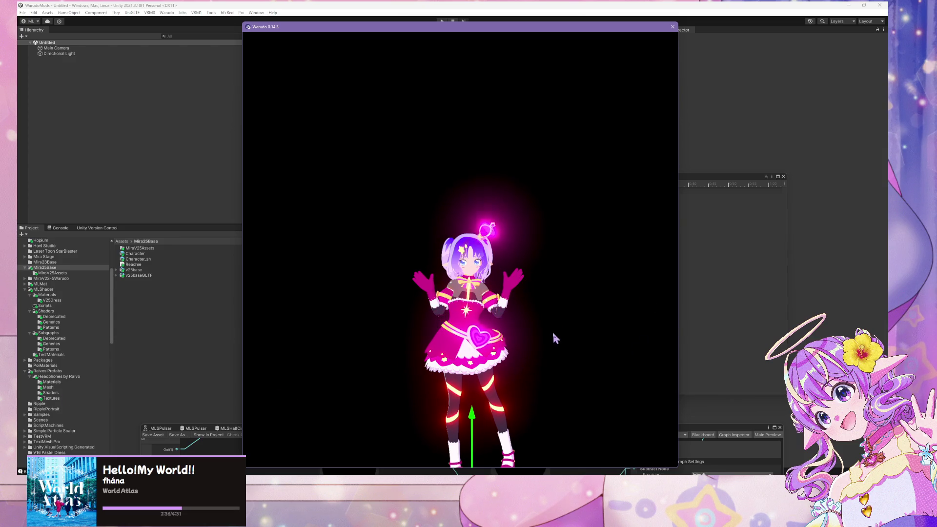
- Fire the ToggleDress trigger and watch the dress dissolve off in the character view
{"action": "scroll", "coordinate": [525, 336], "scroll_direction": "up", "scroll_amount": 2}
{"action": "scroll", "coordinate": [515, 335], "scroll_direction": "up", "scroll_amount": 2}
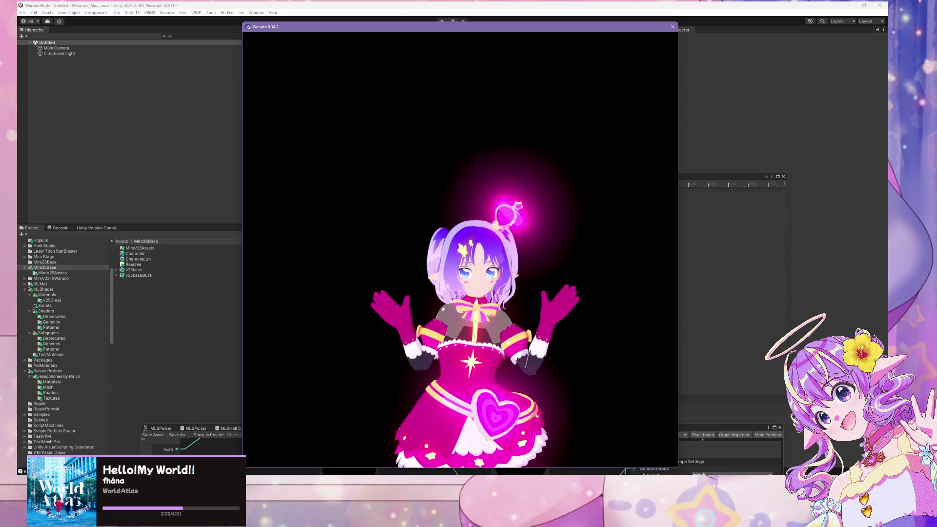
{"action": "key", "text": "alt+Tab"}
{"action": "left_click", "coordinate": [771, 238]}
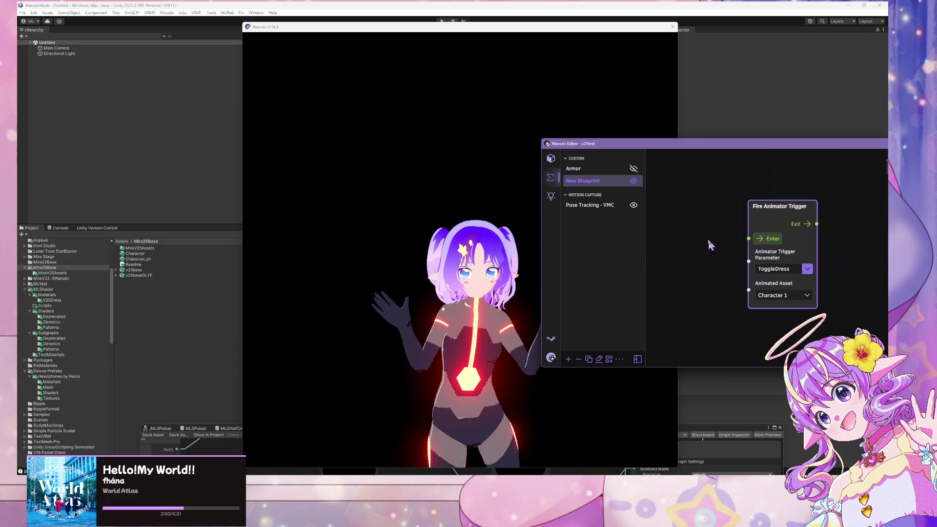
{"action": "left_click", "coordinate": [441, 244]}
{"action": "scroll", "coordinate": [439, 234], "scroll_direction": "down", "scroll_amount": 3}
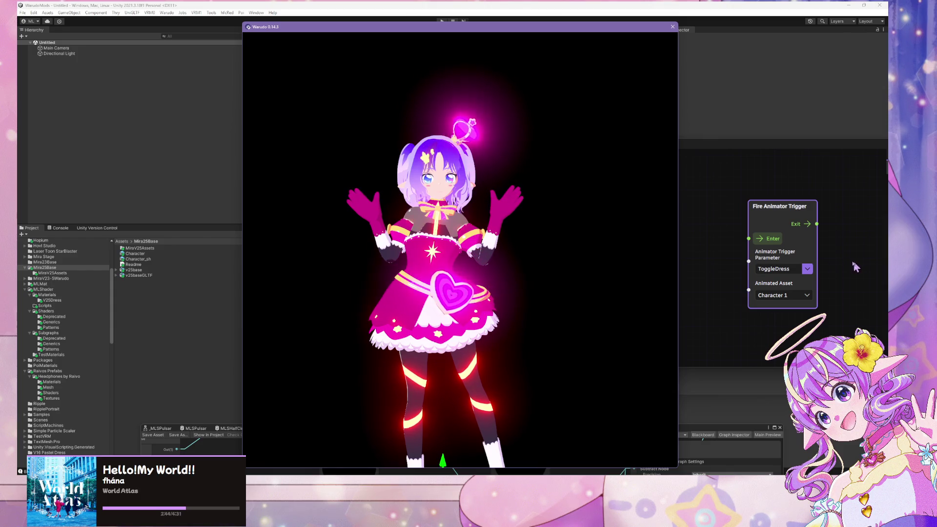
{"action": "left_click", "coordinate": [783, 242]}
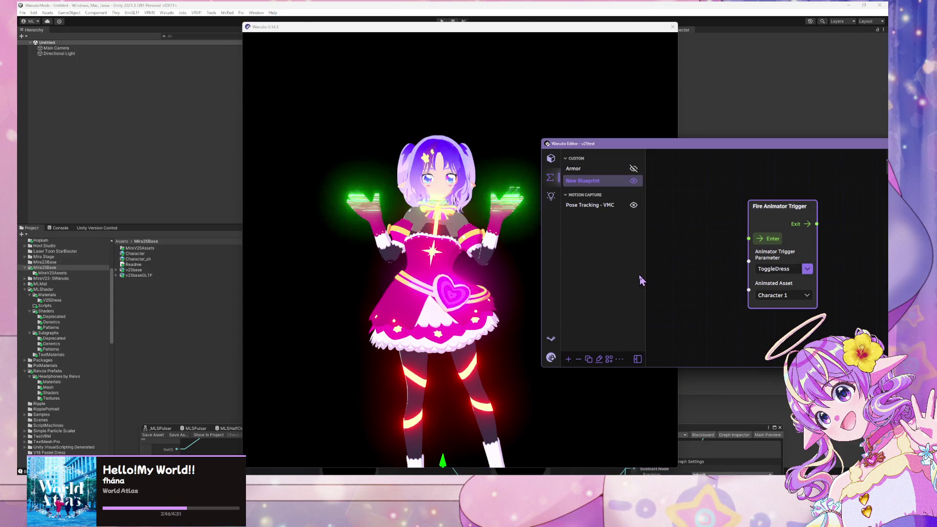
{"action": "left_click", "coordinate": [769, 243]}
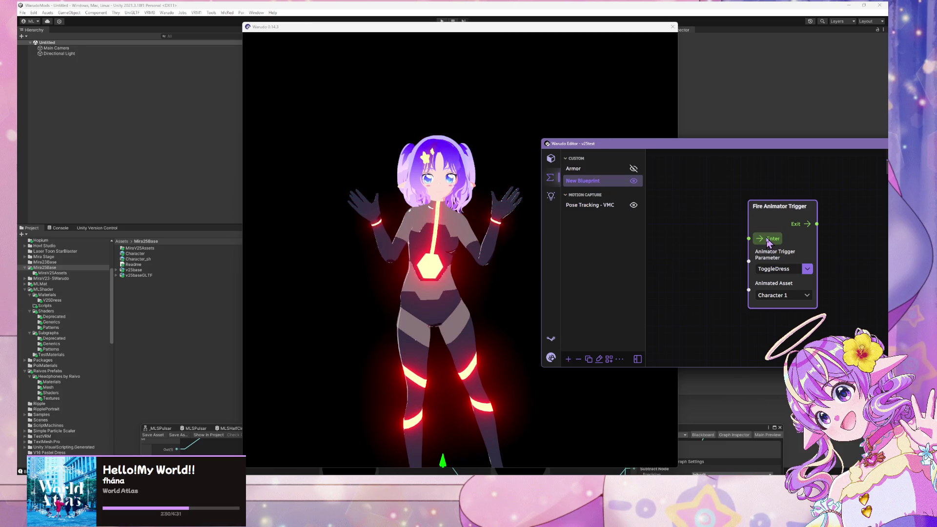
{"action": "left_click", "coordinate": [497, 276]}
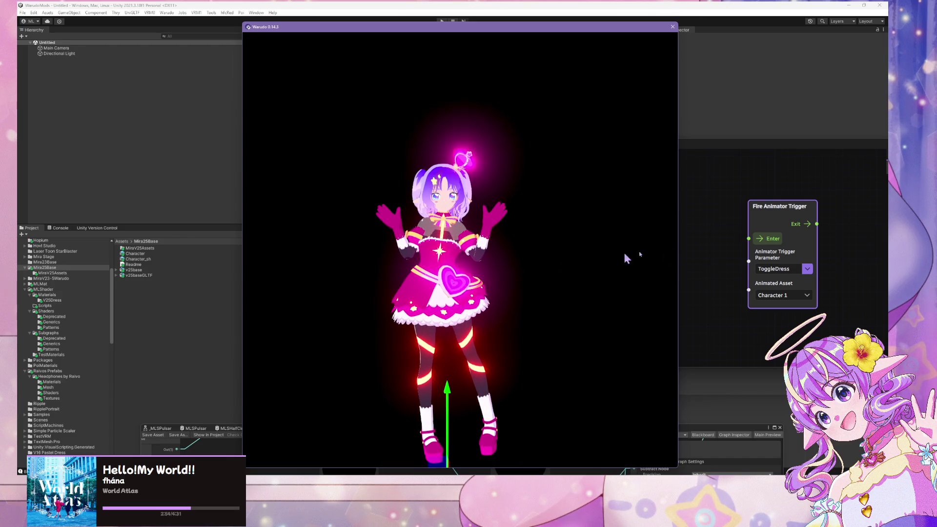
- Keep toggling ToggleDress off and on to verify the fade, then return to Unity
{"action": "left_click", "coordinate": [769, 243]}
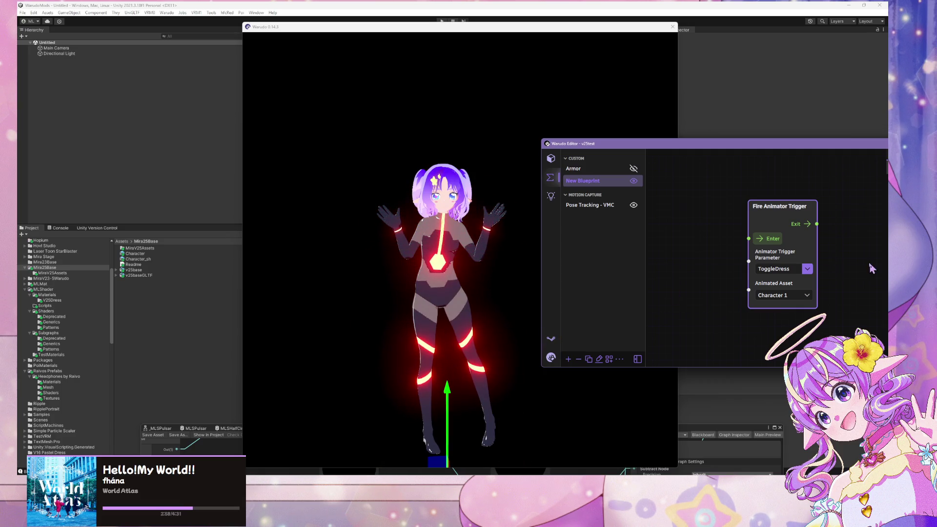
{"action": "left_click", "coordinate": [777, 240]}
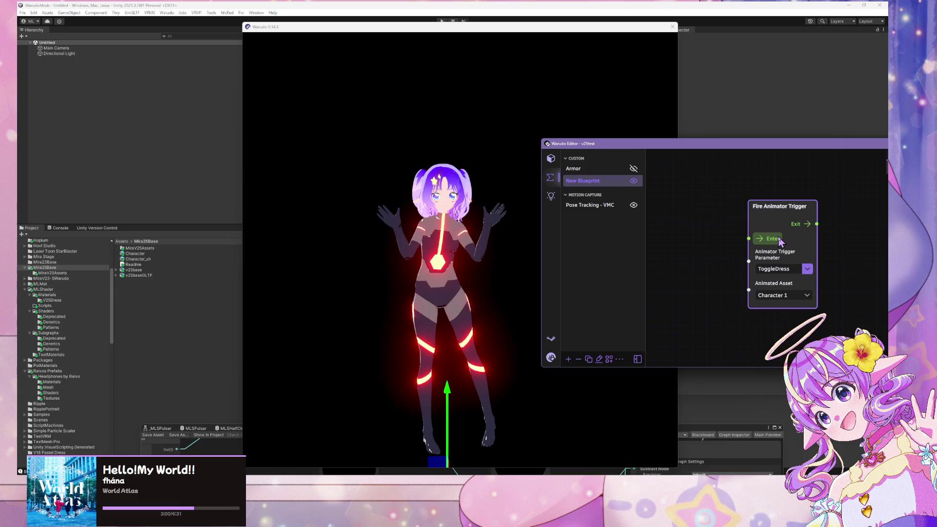
{"action": "left_click", "coordinate": [778, 236]}
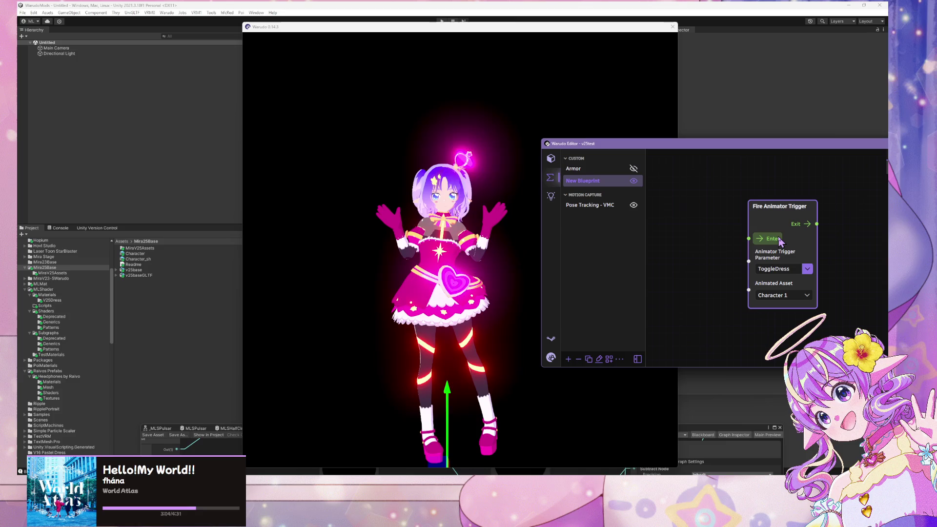
{"action": "left_click", "coordinate": [781, 238]}
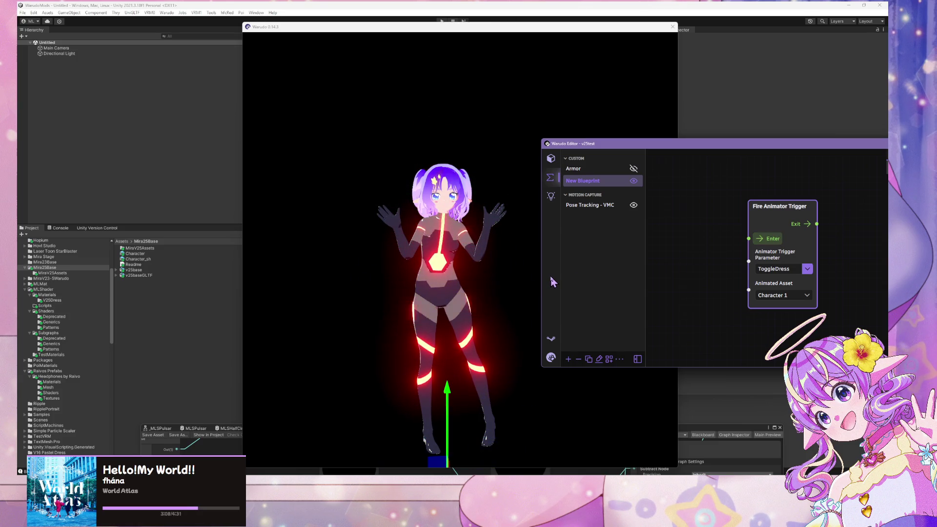
{"action": "left_click", "coordinate": [769, 238]}
{"action": "left_click", "coordinate": [769, 240]}
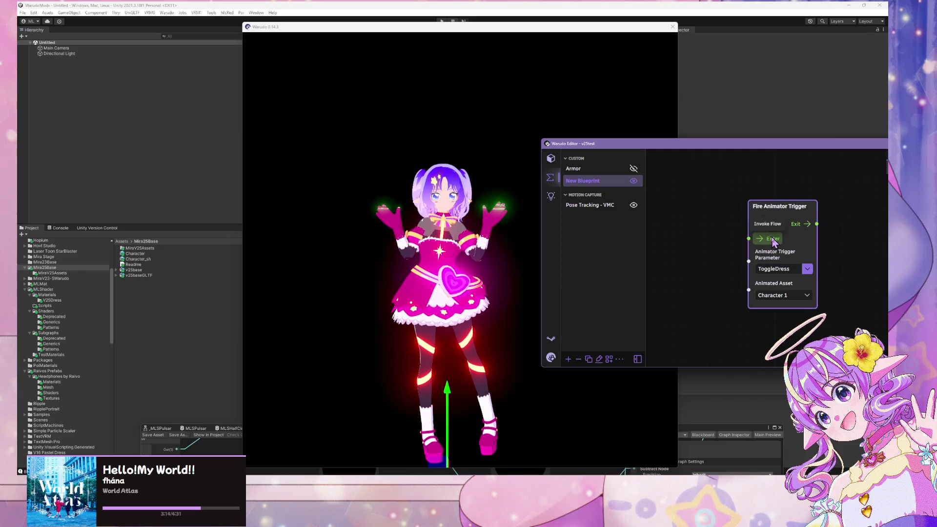
{"action": "left_click", "coordinate": [772, 239]}
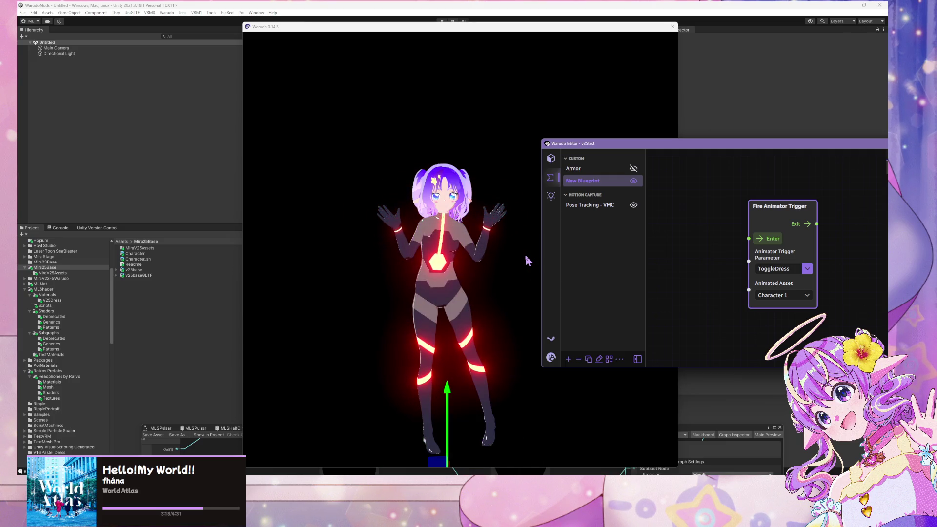
{"action": "left_click", "coordinate": [770, 239]}
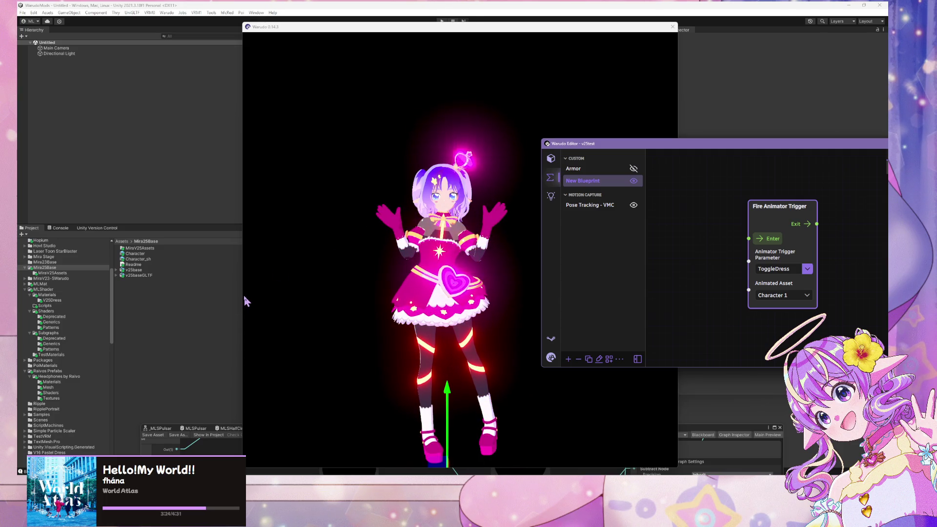
{"action": "left_click", "coordinate": [770, 240]}
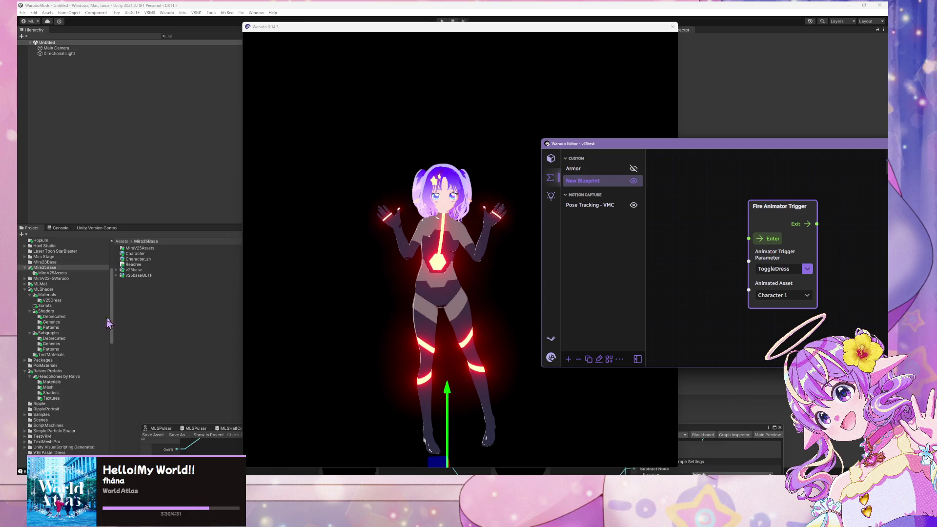
{"action": "left_click", "coordinate": [196, 311]}
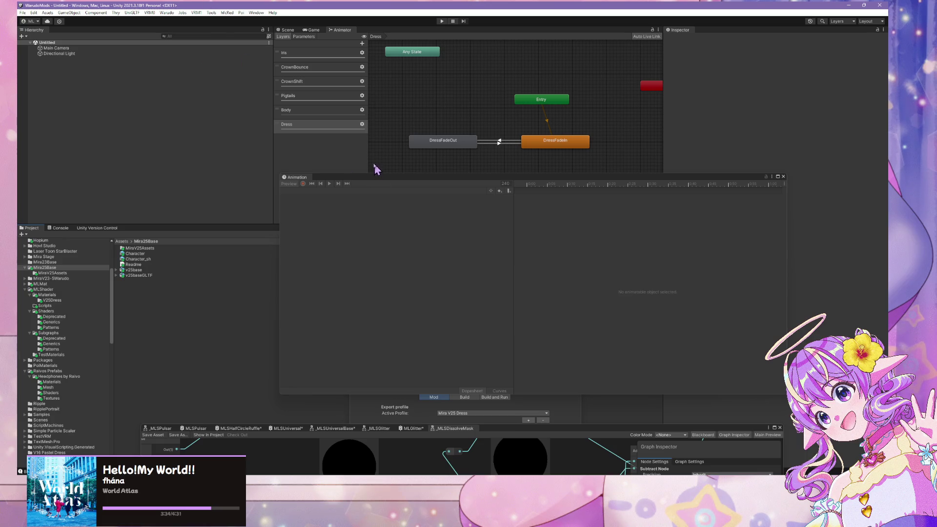
- Trace the DressFadeIn and DressFadeOut states to the DressFadeIn clip and open it
{"action": "left_click", "coordinate": [552, 145]}
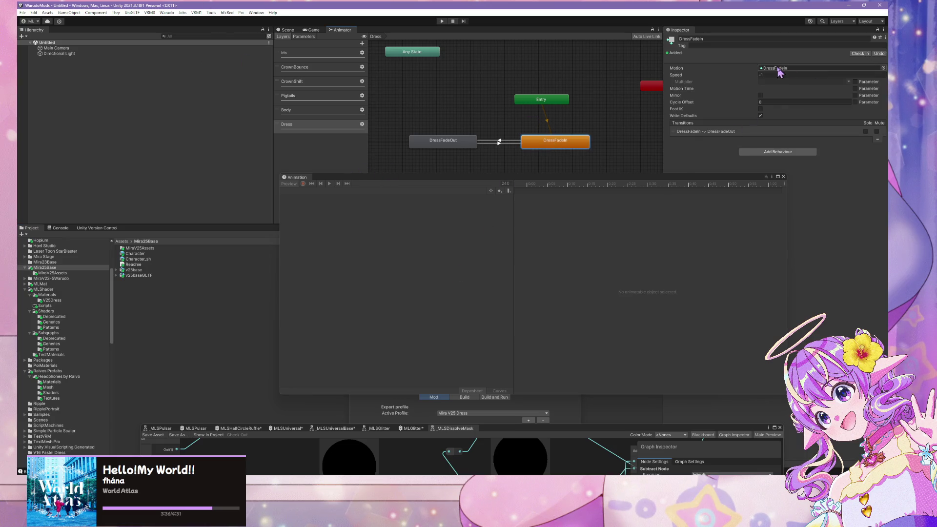
{"action": "left_click", "coordinate": [468, 145]}
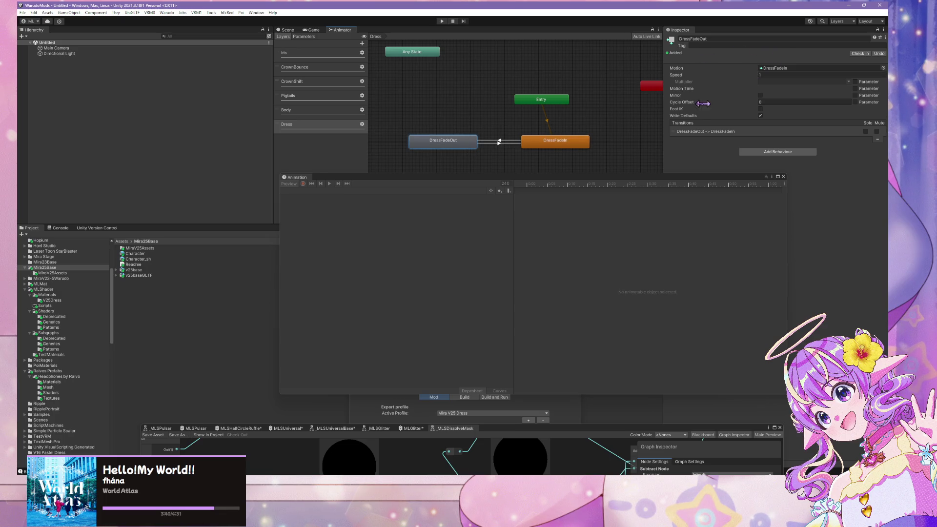
{"action": "left_click", "coordinate": [784, 68]}
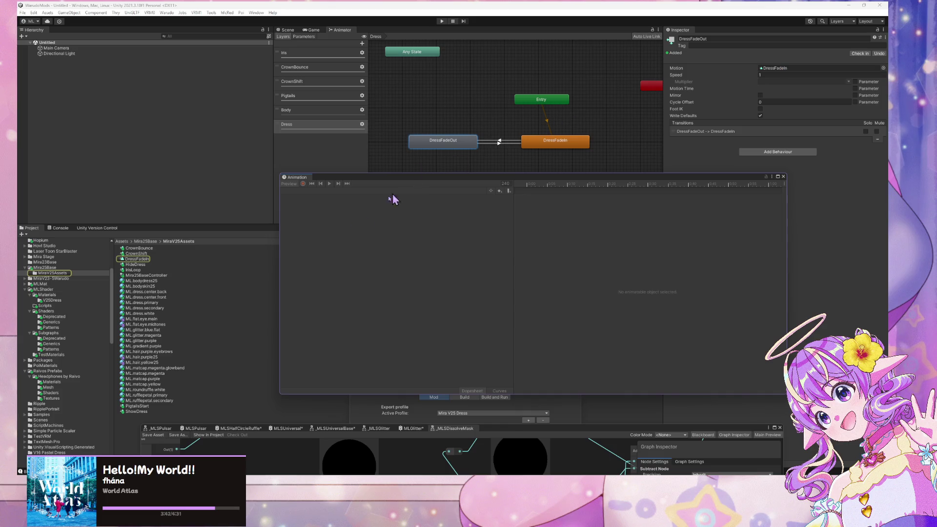
{"action": "left_click", "coordinate": [140, 260]}
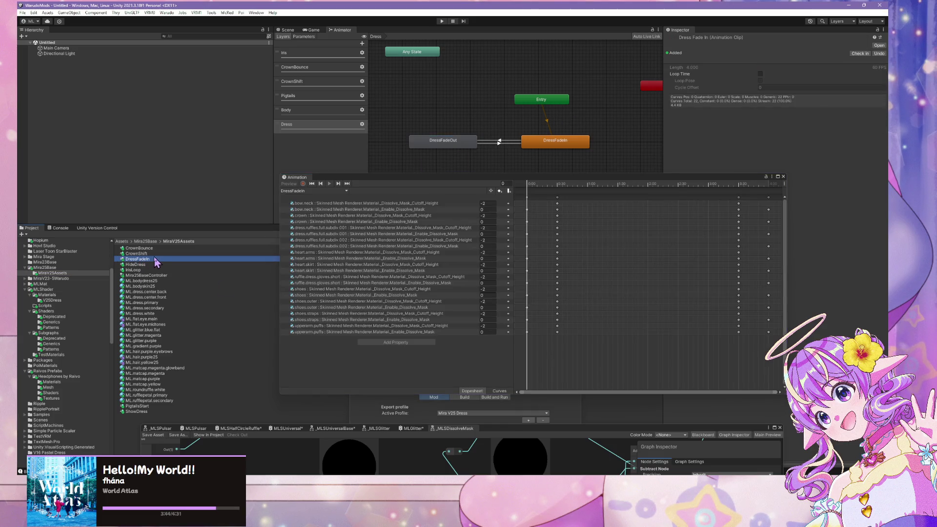
- Set bow.neck's Enable_Dissolve_Mask value and scrub the timeline to check the values
{"action": "scroll", "coordinate": [546, 279], "scroll_direction": "down", "scroll_amount": 5}
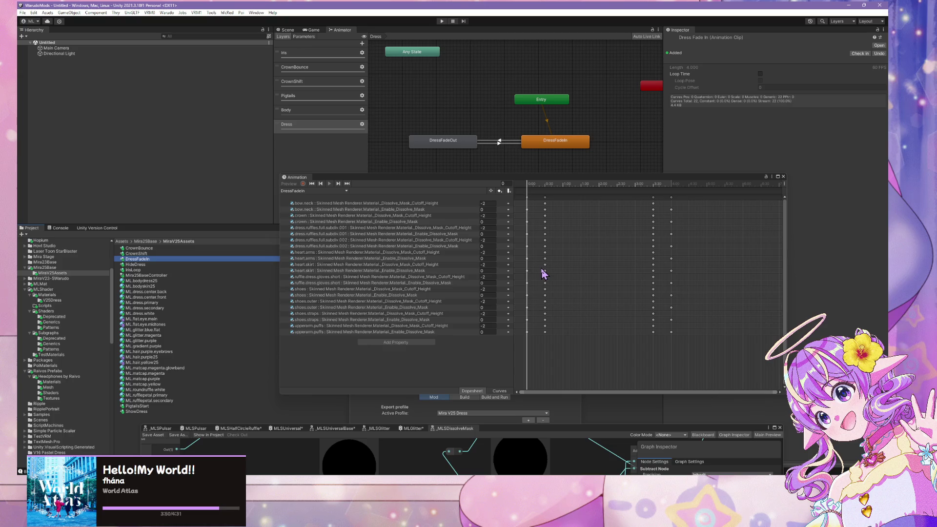
{"action": "left_click", "coordinate": [486, 209]}
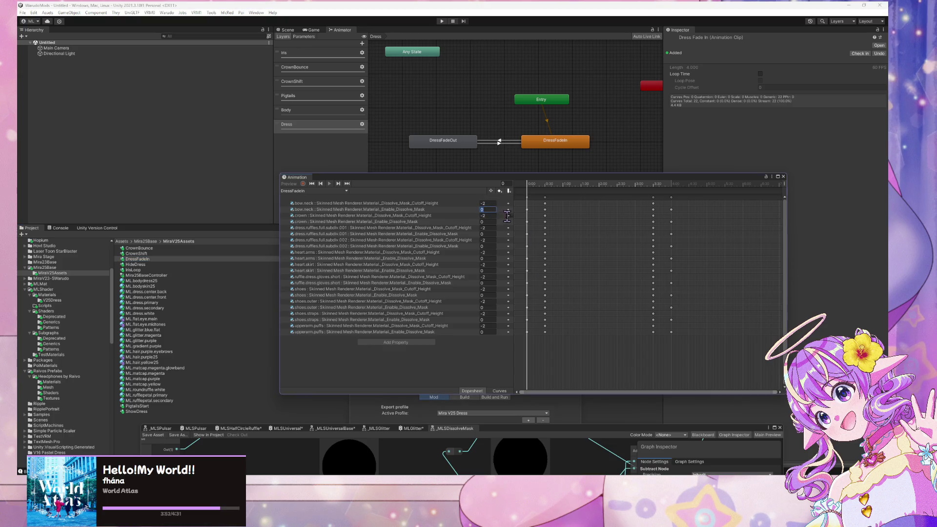
{"action": "key", "text": "Return"}
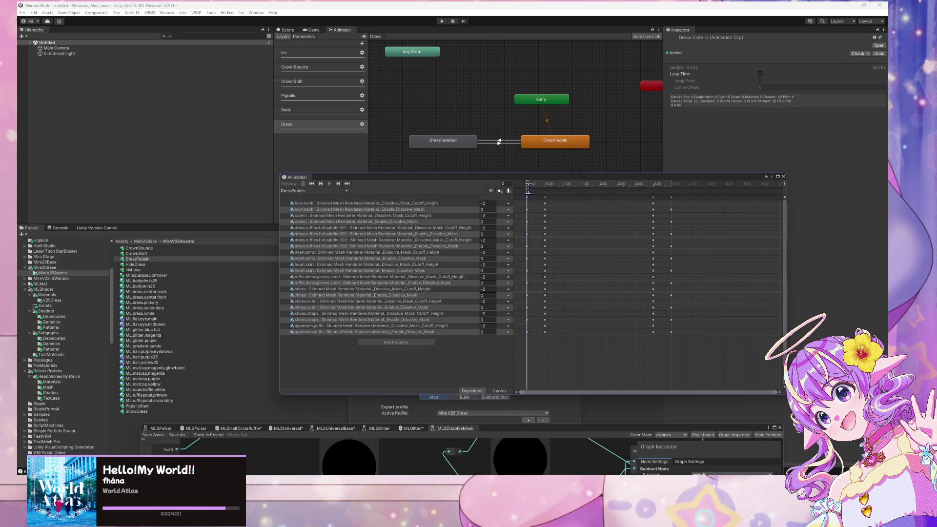
{"action": "mouse_move", "coordinate": [526, 185]}
{"action": "left_mouse_down"}
{"action": "mouse_move", "coordinate": [571, 184]}
{"action": "mouse_move", "coordinate": [502, 183]}
{"action": "left_mouse_up"}
- Enter 1 in the remaining garments' Enable_Dissolve_Mask fields and check the mid-fade cutoff height
{"action": "left_click", "coordinate": [487, 246]}
{"action": "type", "text": "1"}
{"action": "left_click", "coordinate": [487, 259]}
{"action": "type", "text": "1"}
{"action": "left_click", "coordinate": [487, 270]}
{"action": "type", "text": "1"}
{"action": "left_click", "coordinate": [487, 282]}
{"action": "type", "text": "1"}
{"action": "type", "text": "1"}
{"action": "left_click", "coordinate": [486, 308]}
{"action": "type", "text": "11"}
{"action": "left_click", "coordinate": [487, 331]}
{"action": "type", "text": "1"}
{"action": "mouse_move", "coordinate": [528, 188]}
{"action": "left_mouse_down"}
{"action": "mouse_move", "coordinate": [633, 203]}
{"action": "mouse_move", "coordinate": [675, 220]}
{"action": "mouse_move", "coordinate": [520, 211]}
{"action": "left_mouse_up"}
- Select the eleven 0:30 Enable_Dissolve_Mask keyframes, bow.neck through upperarm.puffs, and delete them
{"action": "left_click", "coordinate": [547, 210]}
{"action": "left_click", "coordinate": [545, 210]}
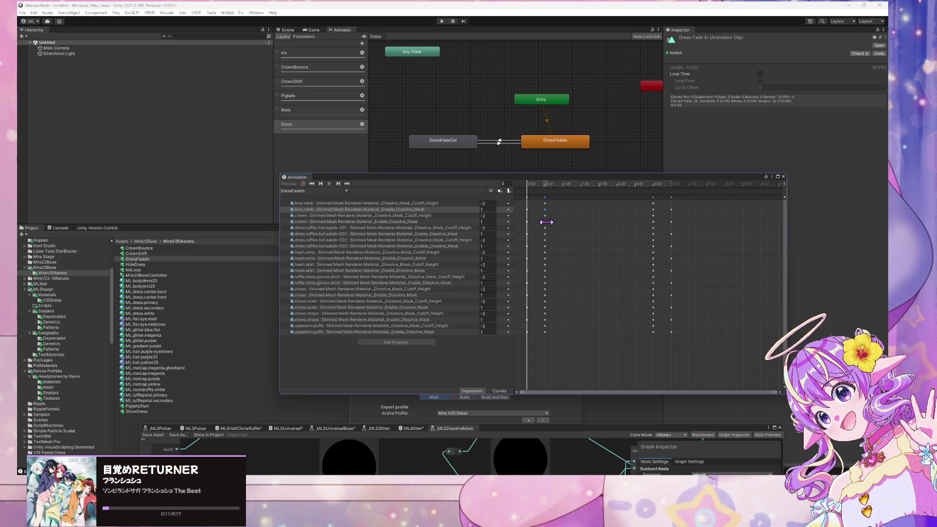
{"action": "left_click", "coordinate": [547, 222]}
{"action": "left_click", "coordinate": [544, 220]}
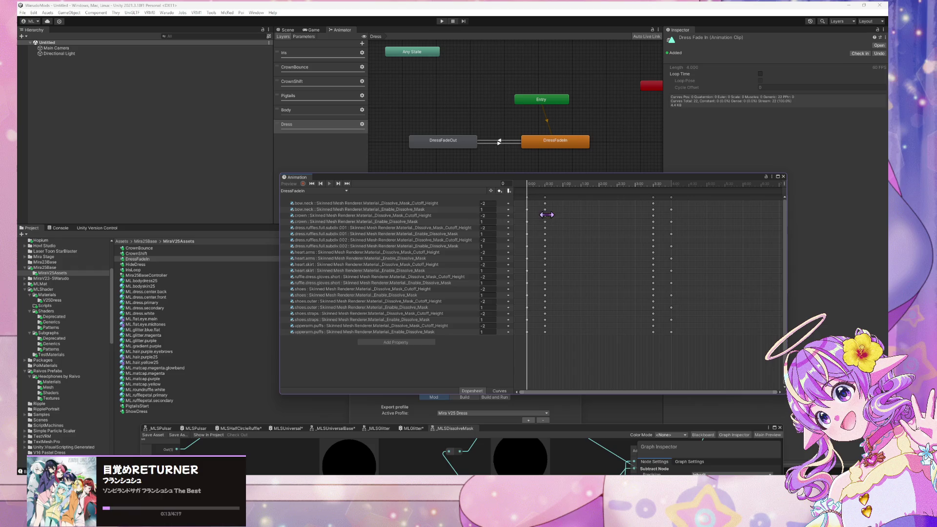
{"action": "left_click", "coordinate": [546, 210]}
{"action": "left_click", "coordinate": [546, 222], "text": "shift"}
{"action": "left_click", "coordinate": [546, 234], "text": "shift"}
{"action": "left_click", "coordinate": [546, 247], "text": "shift"}
{"action": "left_click", "coordinate": [546, 259], "text": "shift"}
{"action": "left_click", "coordinate": [546, 272], "text": "shift"}
{"action": "left_click", "coordinate": [546, 284], "text": "shift"}
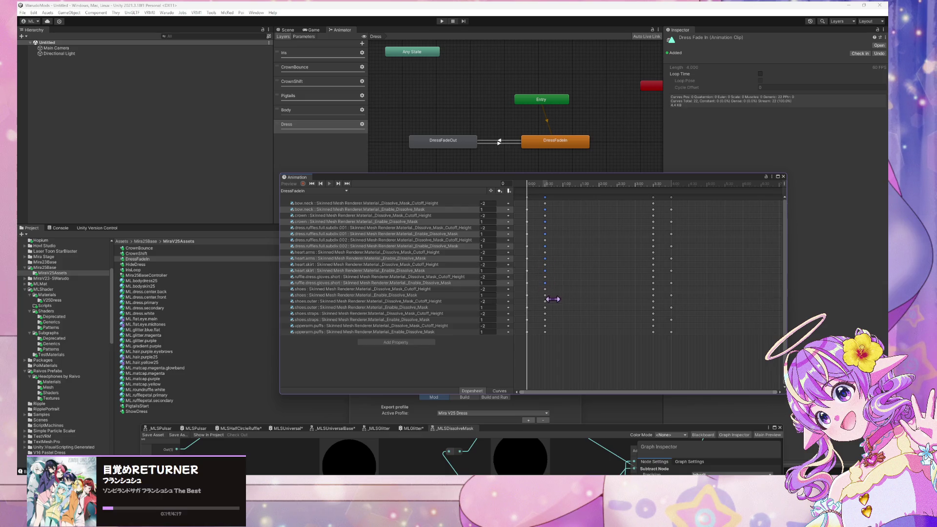
{"action": "left_click", "coordinate": [545, 295], "text": "shift"}
{"action": "left_click", "coordinate": [545, 308], "text": "shift"}
{"action": "left_click", "coordinate": [545, 320], "text": "shift"}
{"action": "left_click", "coordinate": [545, 332], "text": "shift"}
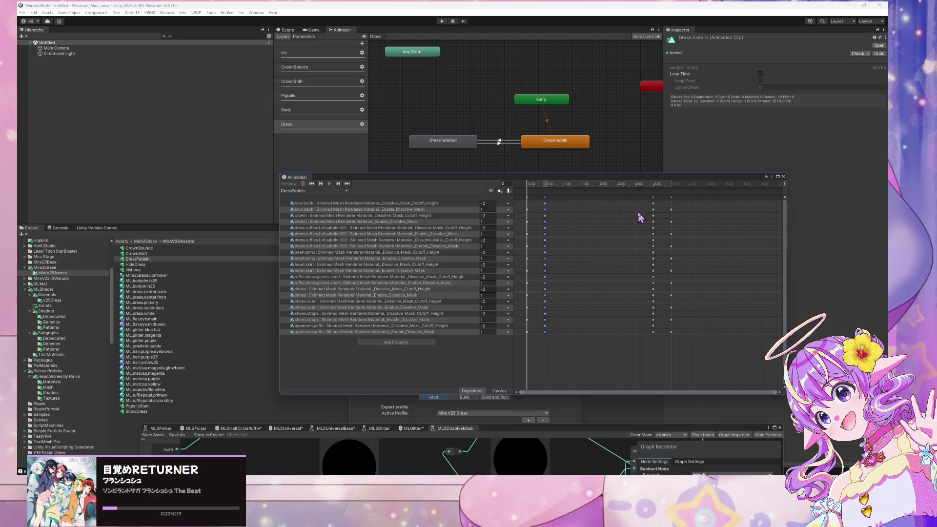
{"action": "key", "text": "Delete"}
- Select the eleven 3:00 Enable_Dissolve_Mask keyframes, bow.neck through upperarm.puffs
{"action": "left_click", "coordinate": [653, 210]}
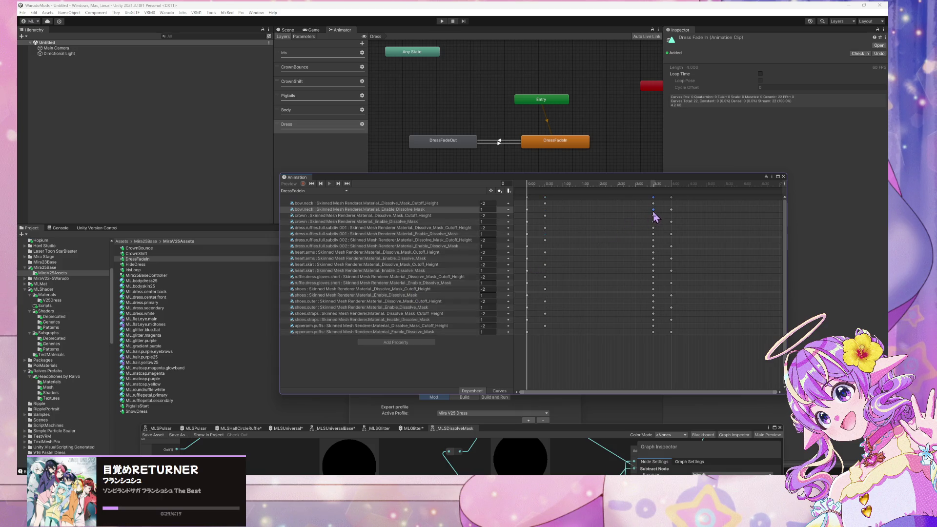
{"action": "left_click", "coordinate": [653, 221], "text": "shift"}
{"action": "left_click", "coordinate": [653, 233], "text": "shift"}
{"action": "left_click", "coordinate": [653, 246], "text": "shift"}
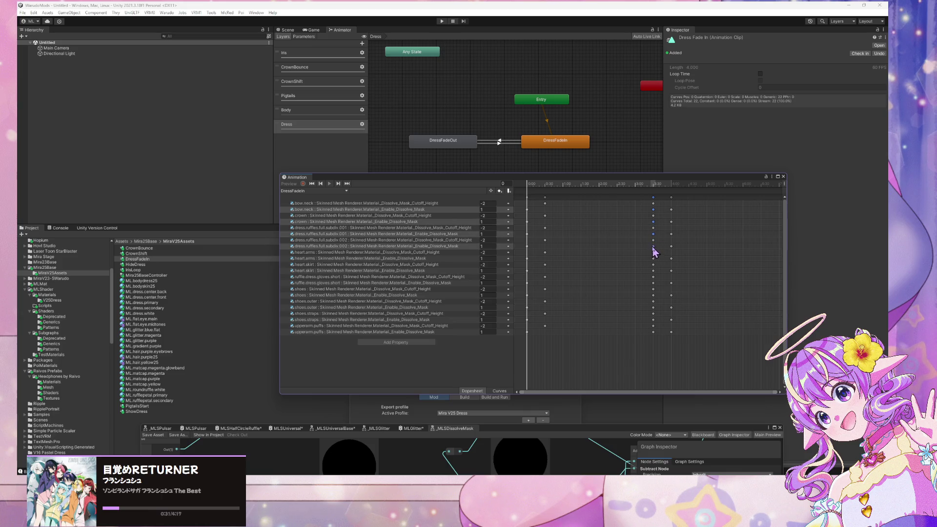
{"action": "left_click", "coordinate": [653, 258], "text": "shift"}
{"action": "left_click", "coordinate": [653, 271], "text": "shift"}
{"action": "left_click", "coordinate": [654, 283], "text": "shift"}
{"action": "left_click", "coordinate": [653, 295], "text": "shift"}
{"action": "left_click", "coordinate": [653, 307], "text": "shift"}
{"action": "left_click", "coordinate": [653, 319], "text": "shift"}
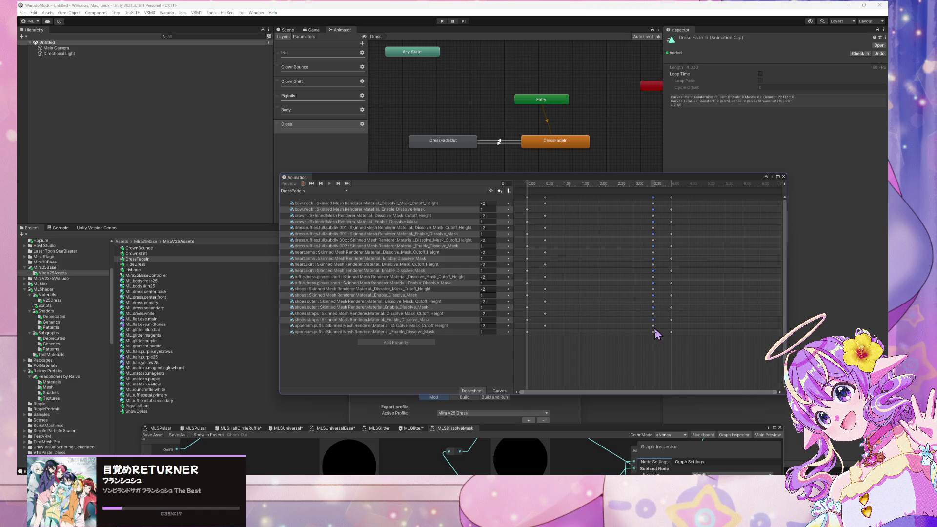
{"action": "left_click", "coordinate": [654, 332], "text": "shift"}
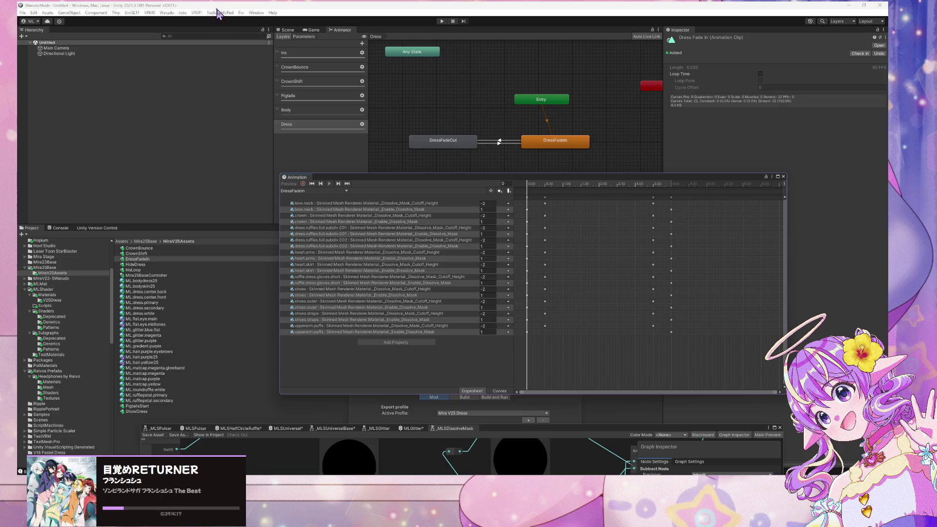
- Drag the Character prefab from Mira25Base into the scene view
{"action": "left_click", "coordinate": [295, 31]}
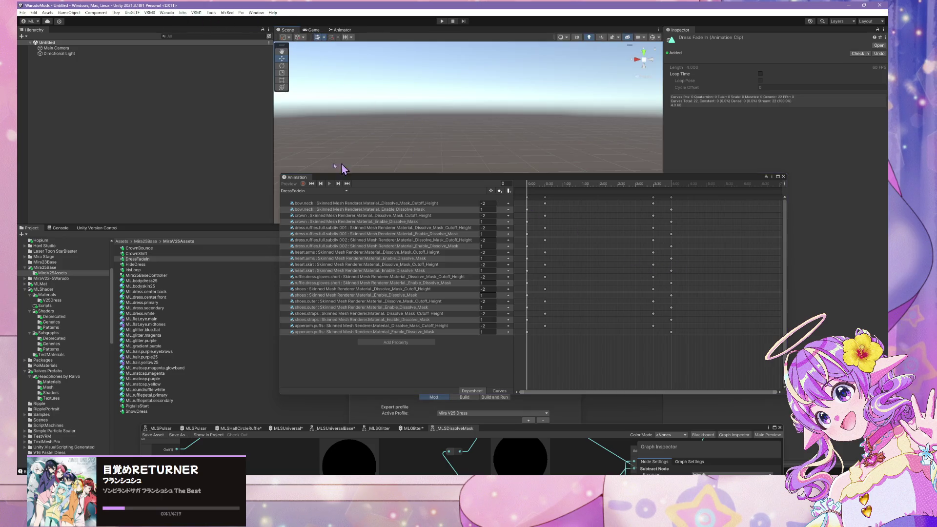
{"action": "left_click_drag", "start_coordinate": [364, 185], "coordinate": [604, 221]}
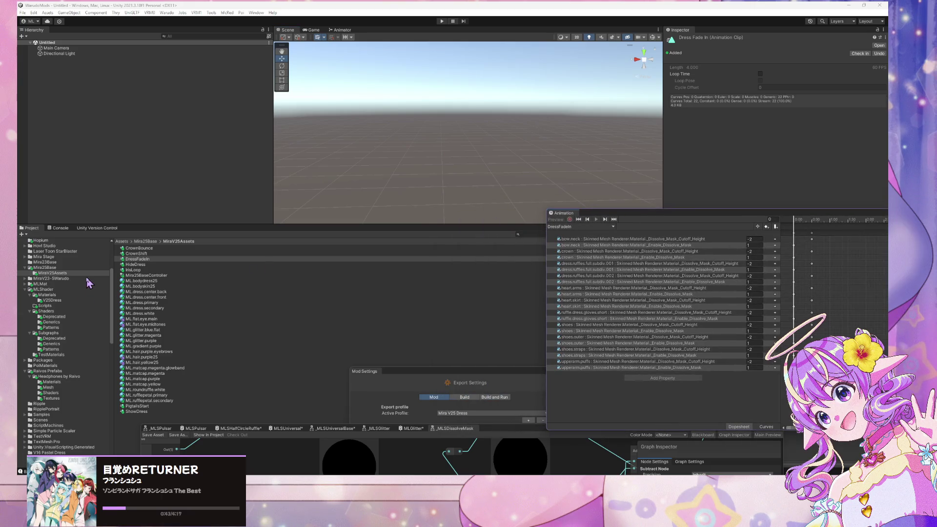
{"action": "left_click", "coordinate": [45, 268]}
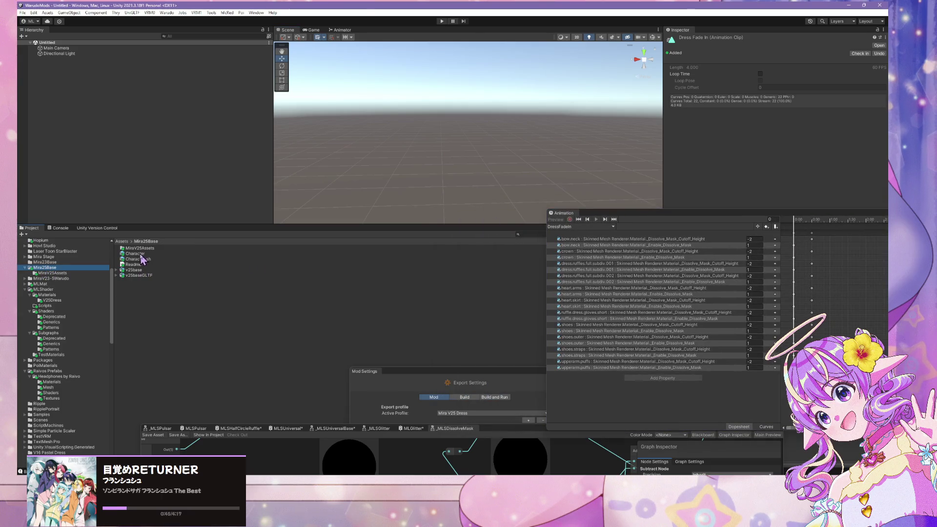
{"action": "left_click_drag", "start_coordinate": [136, 255], "coordinate": [161, 178]}
{"action": "left_click_drag", "start_coordinate": [385, 200], "coordinate": [425, 171]}
- Choose the DressFadeIn clip in the Animation window and enable Preview on the character
{"action": "left_click", "coordinate": [595, 220]}
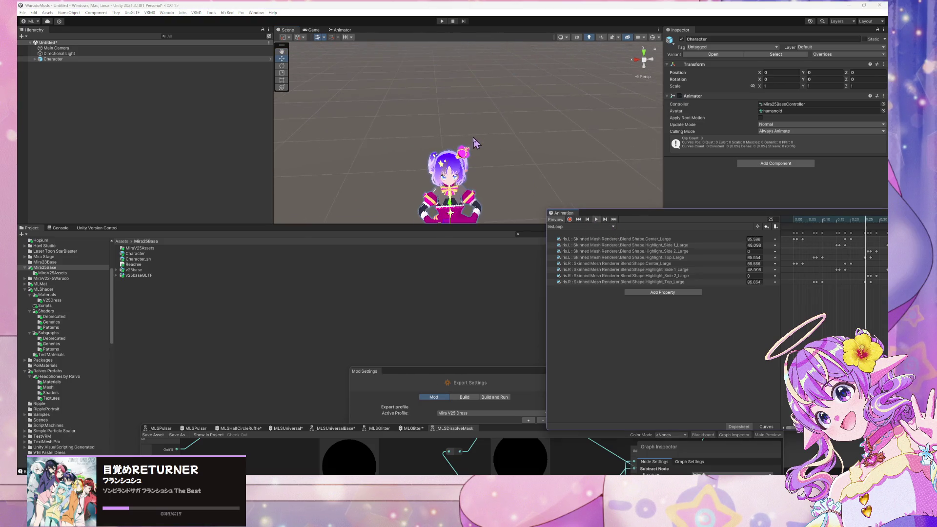
{"action": "left_click", "coordinate": [560, 227]}
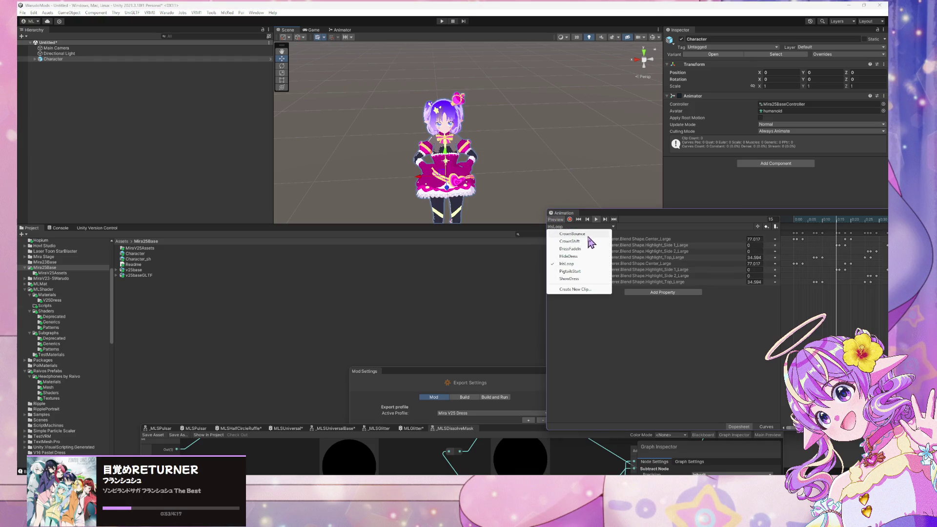
{"action": "left_click", "coordinate": [588, 257]}
{"action": "left_click", "coordinate": [570, 228]}
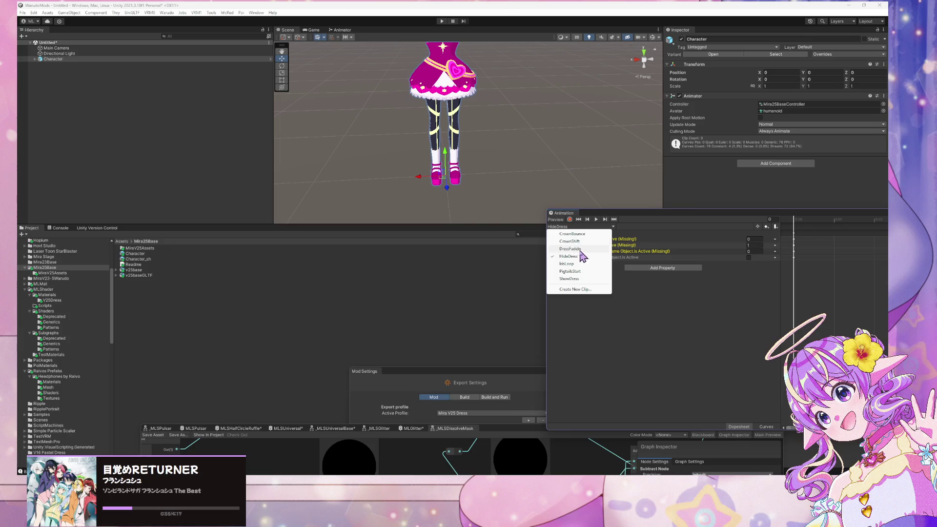
{"action": "left_click", "coordinate": [574, 249]}
{"action": "left_click", "coordinate": [561, 220]}
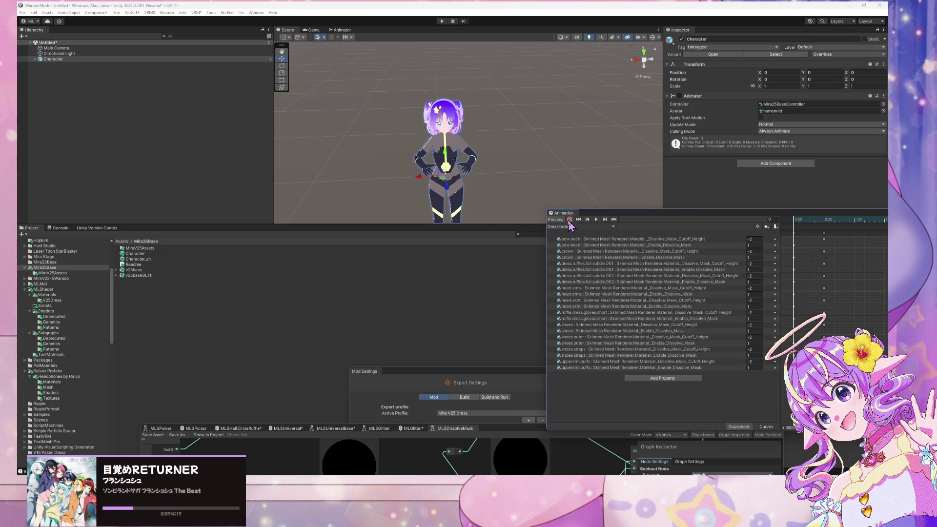
- Play the DressFadeIn preview and scrub back to the middle of the fade
{"action": "left_click_drag", "start_coordinate": [456, 182], "coordinate": [495, 82]}
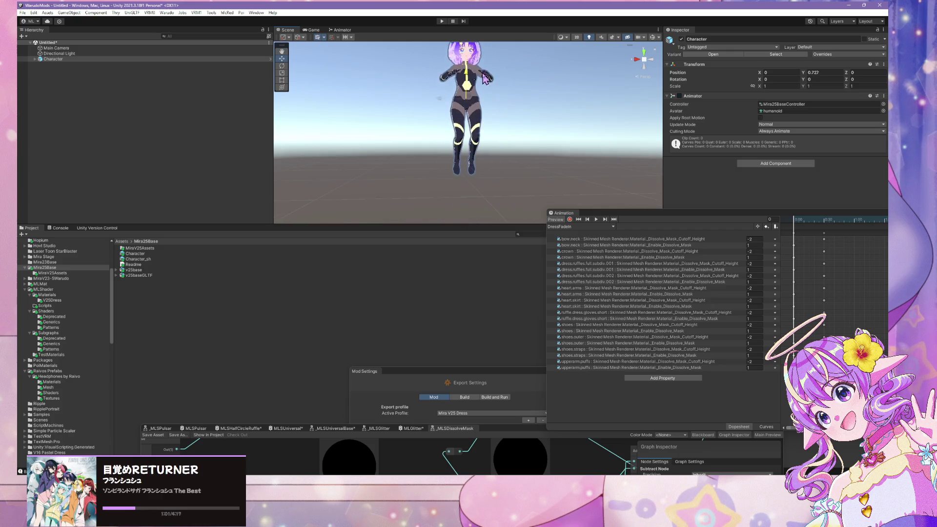
{"action": "left_click", "coordinate": [596, 219]}
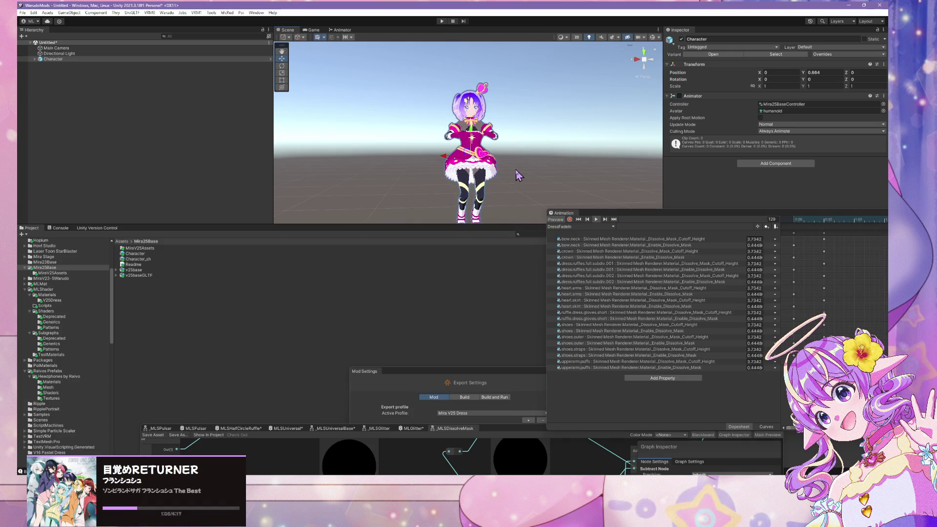
{"action": "left_click", "coordinate": [596, 219]}
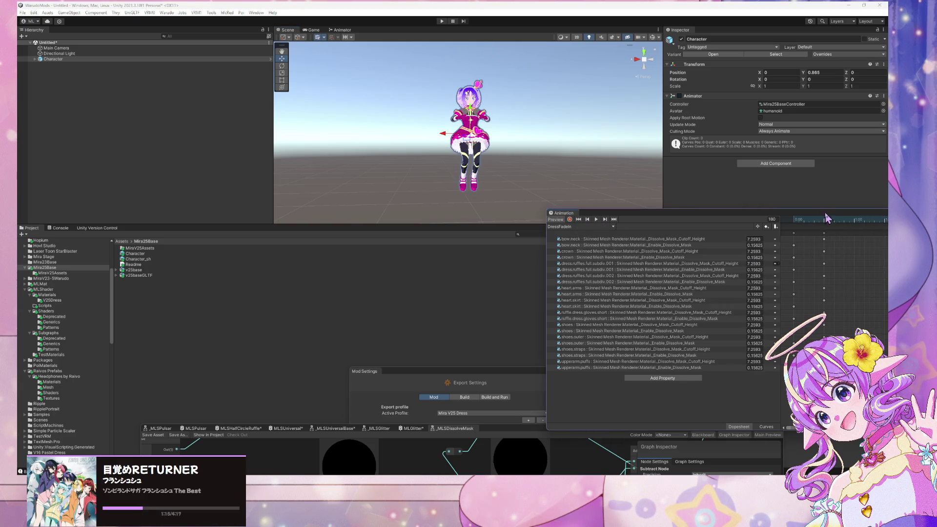
{"action": "left_click_drag", "start_coordinate": [828, 217], "coordinate": [666, 242]}
{"action": "mouse_move", "coordinate": [724, 236]}
{"action": "left_mouse_down"}
{"action": "mouse_move", "coordinate": [621, 230]}
{"action": "mouse_move", "coordinate": [639, 231]}
{"action": "left_mouse_up"}
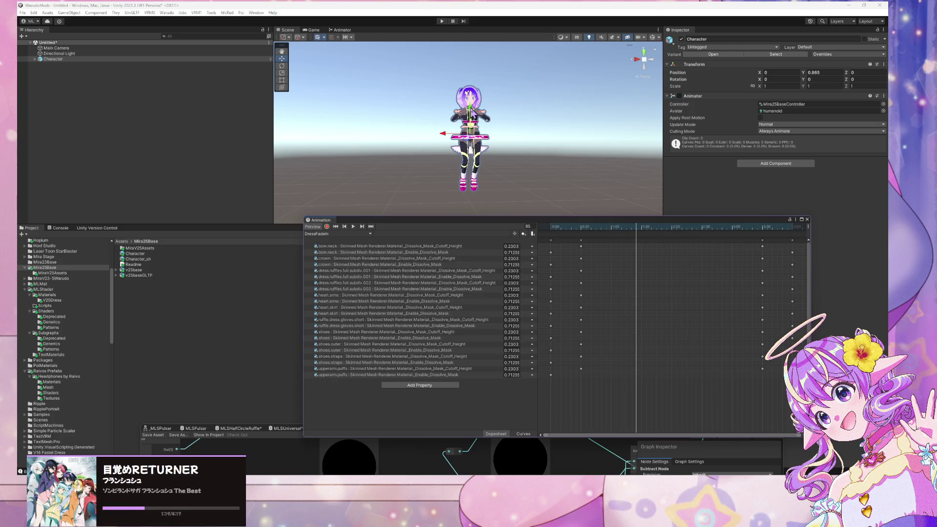
- Reposition the character near ground level and replay the fade-in, ending at frame 0
{"action": "left_click_drag", "start_coordinate": [470, 129], "coordinate": [484, 180]}
{"action": "mouse_move", "coordinate": [476, 224]}
{"action": "left_mouse_down"}
{"action": "mouse_move", "coordinate": [498, 88]}
{"action": "mouse_move", "coordinate": [484, 59]}
{"action": "mouse_move", "coordinate": [451, 137]}
{"action": "left_mouse_up"}
{"action": "mouse_move", "coordinate": [472, 78]}
{"action": "left_mouse_down"}
{"action": "mouse_move", "coordinate": [479, 54]}
{"action": "mouse_move", "coordinate": [488, 162]}
{"action": "mouse_move", "coordinate": [505, 139]}
{"action": "left_mouse_up"}
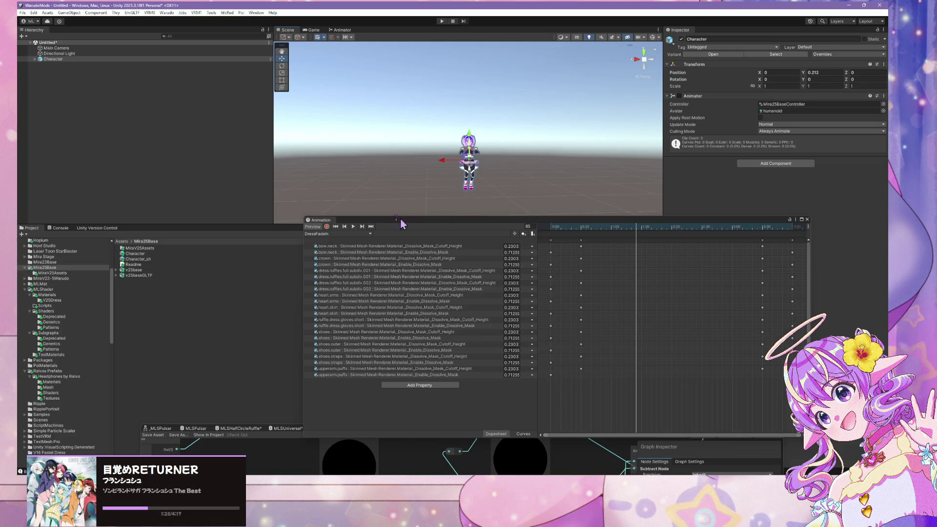
{"action": "left_click", "coordinate": [354, 227]}
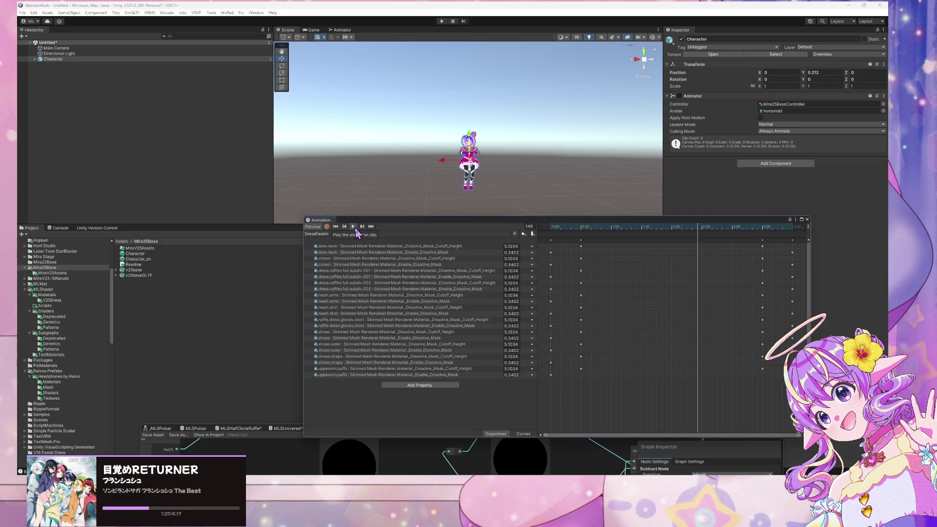
{"action": "left_click", "coordinate": [336, 227]}
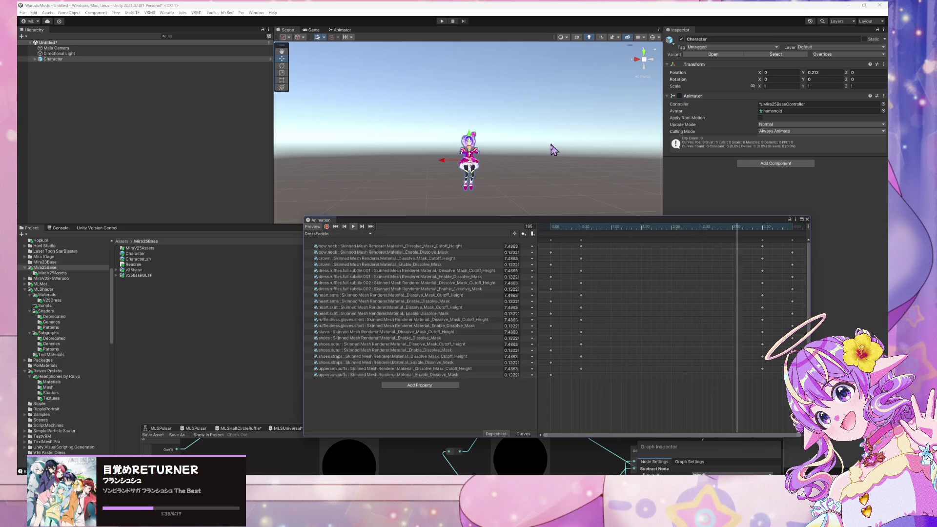
{"action": "scroll", "coordinate": [539, 161], "scroll_direction": "up", "scroll_amount": 5}
{"action": "scroll", "coordinate": [537, 175], "scroll_direction": "down", "scroll_amount": 5}
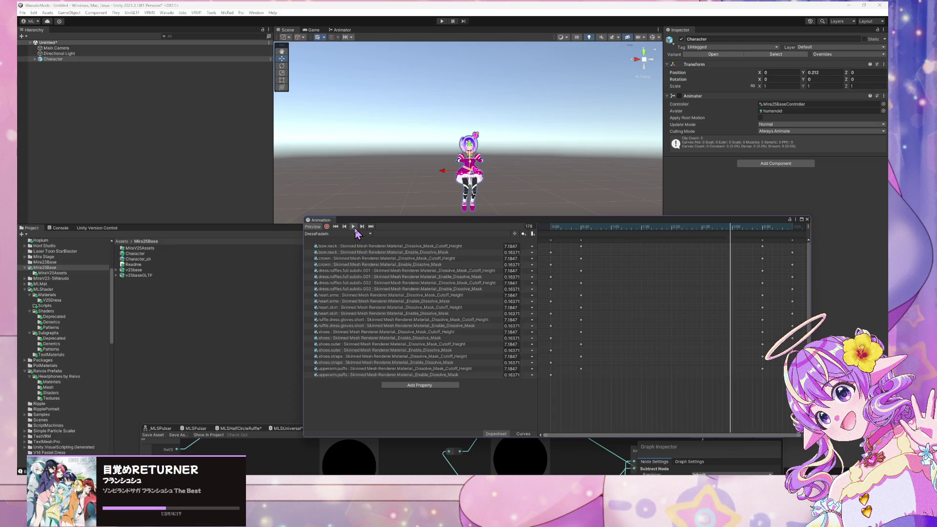
{"action": "left_click", "coordinate": [335, 226]}
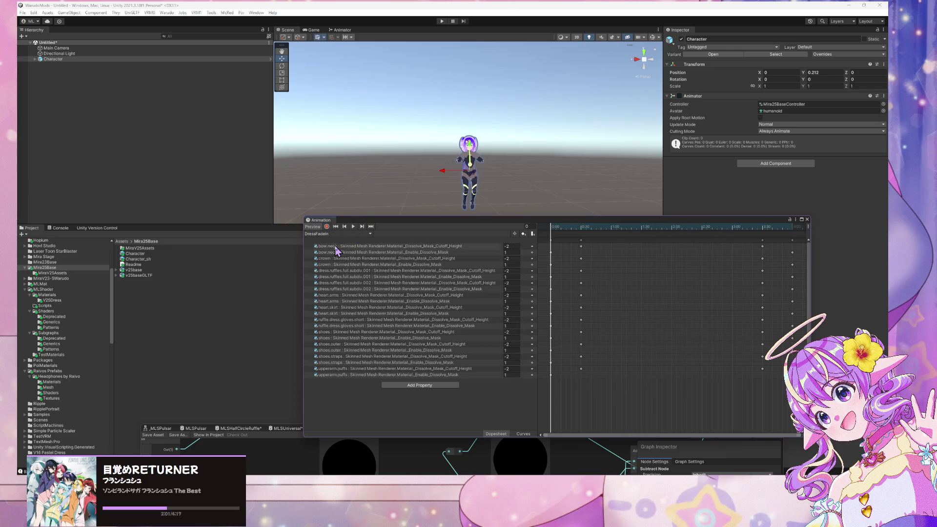
- Rebuild the Mira V25 Dress mod past the prefab warning and switch to Warudo
{"action": "left_click", "coordinate": [167, 13]}
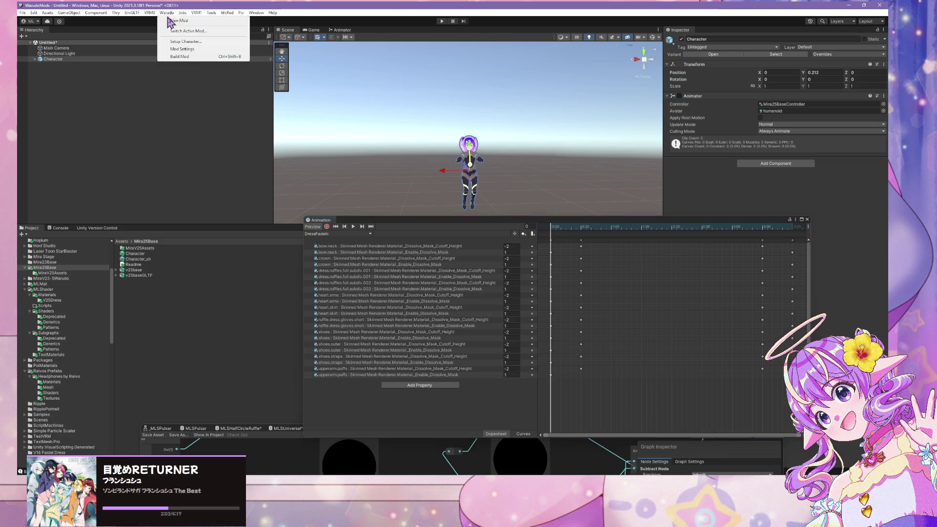
{"action": "left_click", "coordinate": [191, 60]}
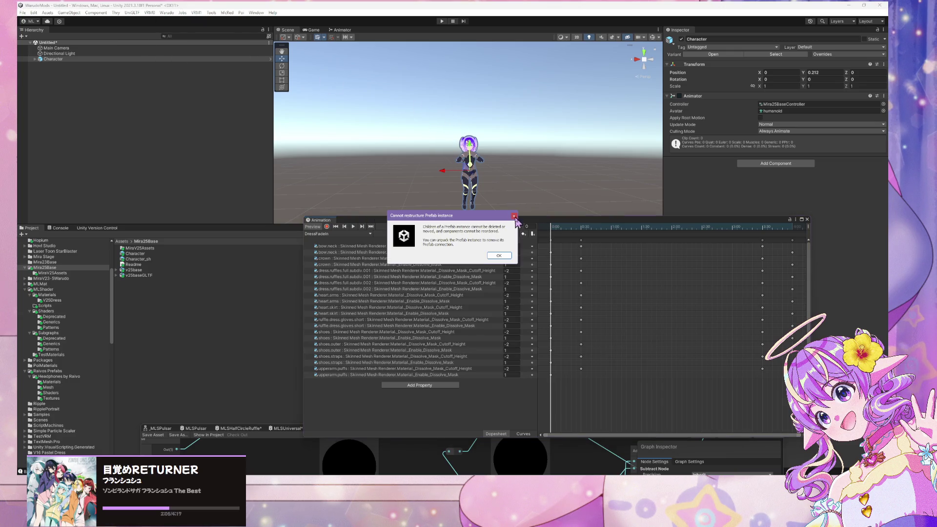
{"action": "left_click", "coordinate": [499, 257]}
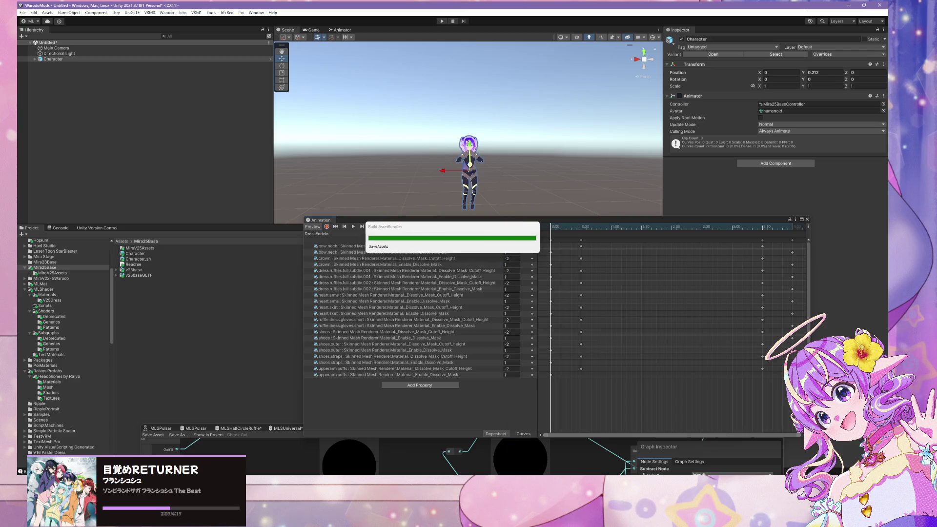
{"action": "key", "text": "alt+Tab"}
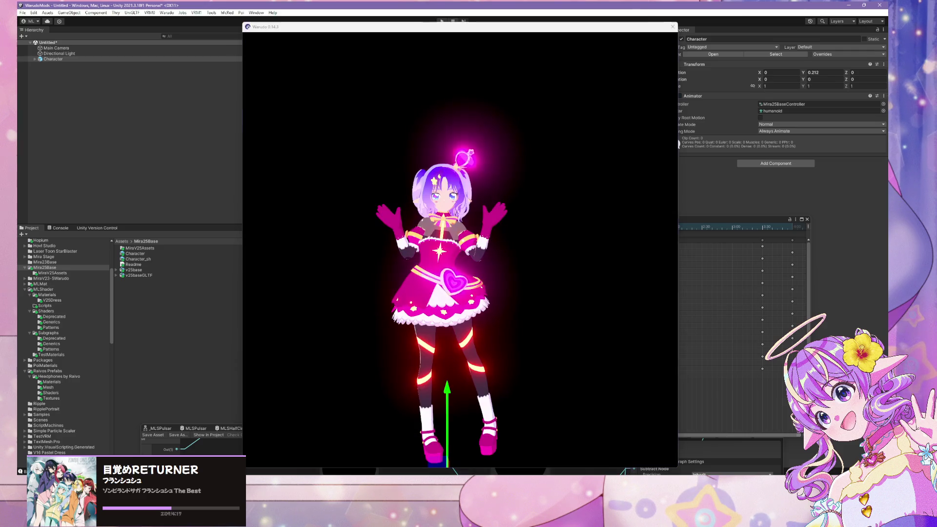
- Show the asset list, select Character 1, and review its expression and animation settings
{"action": "left_click", "coordinate": [551, 158]}
{"action": "left_click", "coordinate": [588, 244]}
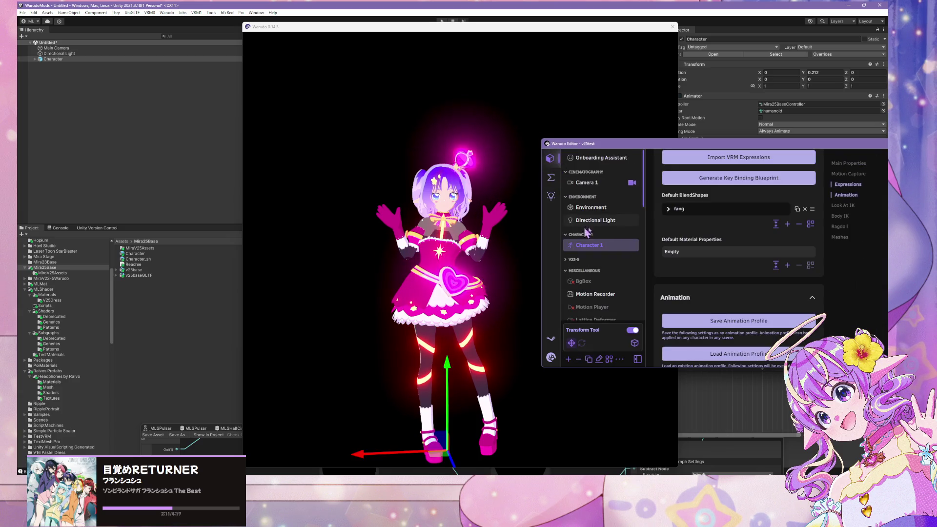
{"action": "scroll", "coordinate": [738, 282], "scroll_direction": "down", "scroll_amount": 3}
{"action": "scroll", "coordinate": [738, 282], "scroll_direction": "up", "scroll_amount": 3}
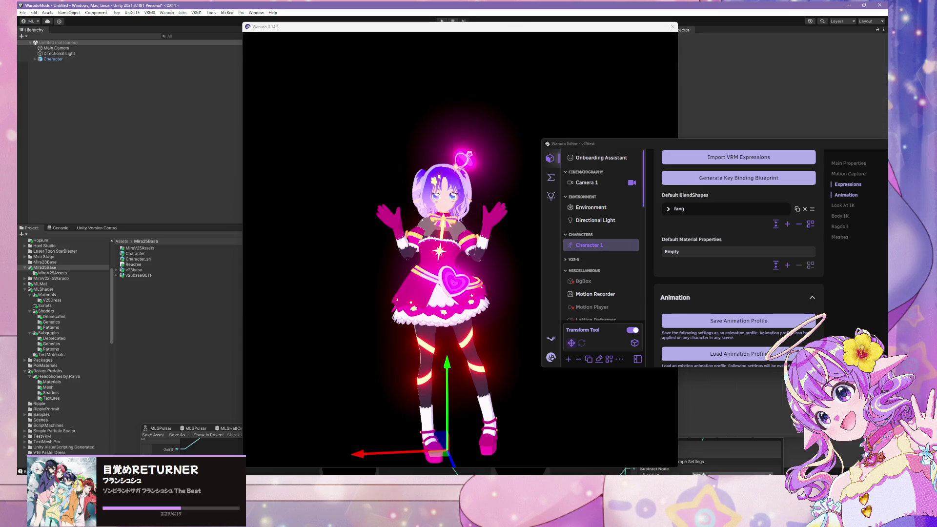
{"action": "left_click", "coordinate": [593, 418]}
{"action": "scroll", "coordinate": [578, 339], "scroll_direction": "up", "scroll_amount": 5}
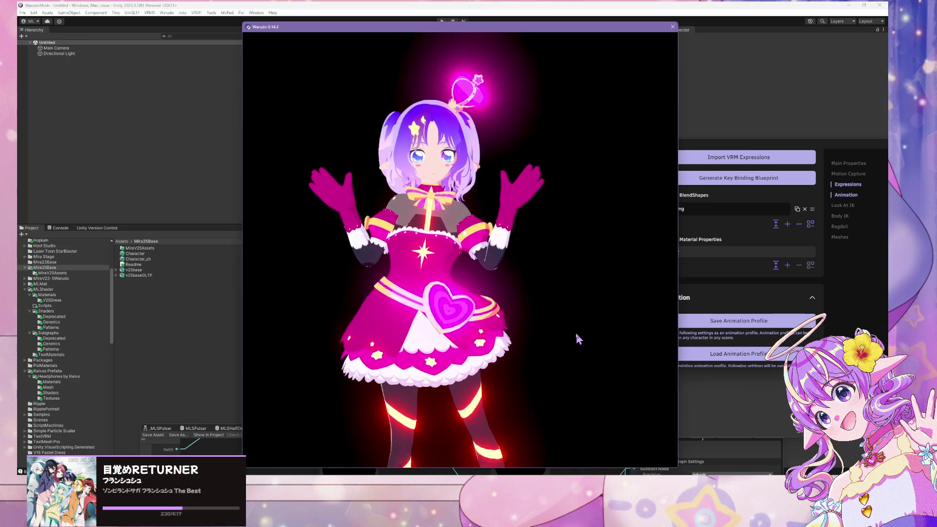
{"action": "scroll", "coordinate": [577, 338], "scroll_direction": "down", "scroll_amount": 5}
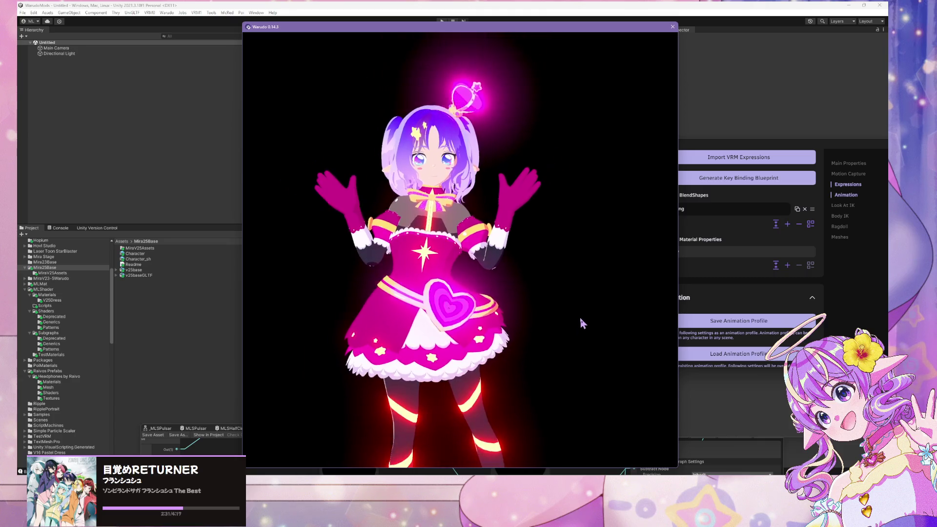
{"action": "key", "text": "alt+Tab"}
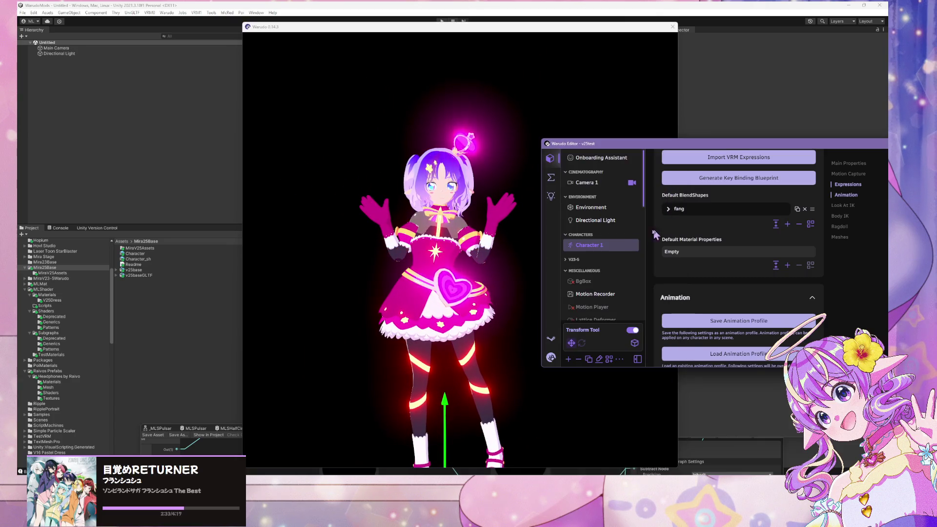
{"action": "scroll", "coordinate": [595, 250], "scroll_direction": "down", "scroll_amount": 3}
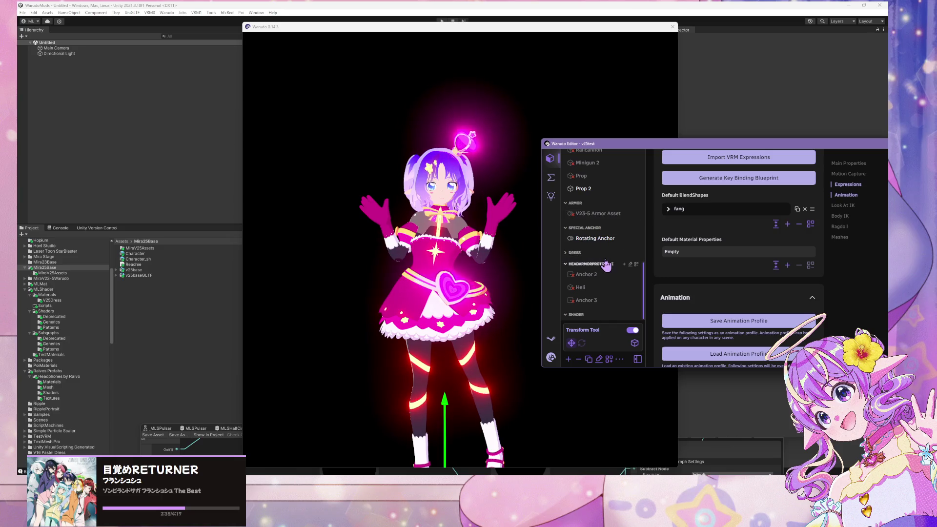
{"action": "scroll", "coordinate": [606, 264], "scroll_direction": "up", "scroll_amount": 5}
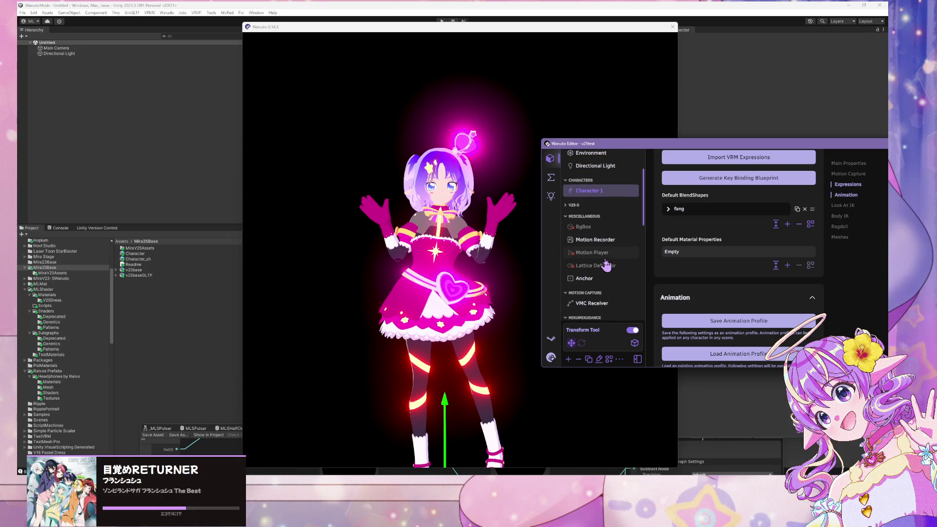
- Fire ToggleDress three times in the blueprint: dress off, back on, then off again
{"action": "left_click", "coordinate": [551, 180]}
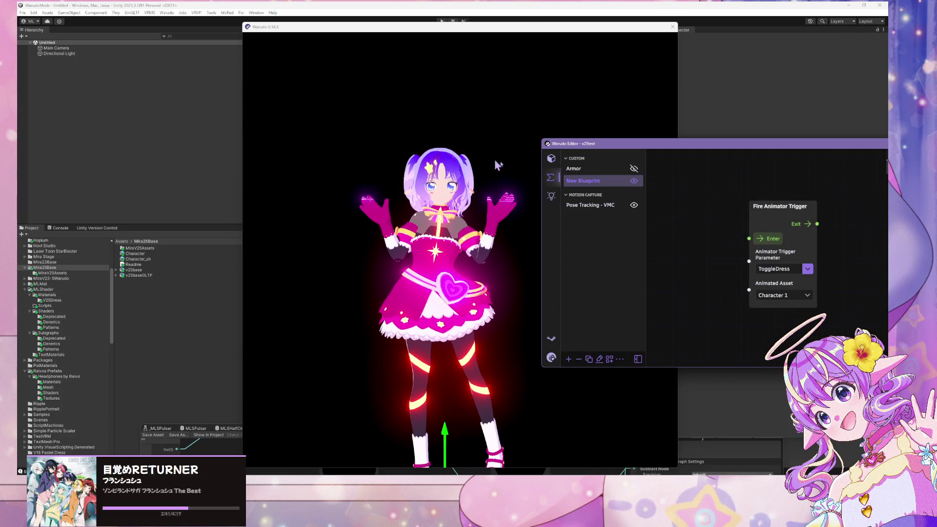
{"action": "left_click", "coordinate": [764, 241]}
{"action": "left_click", "coordinate": [763, 241]}
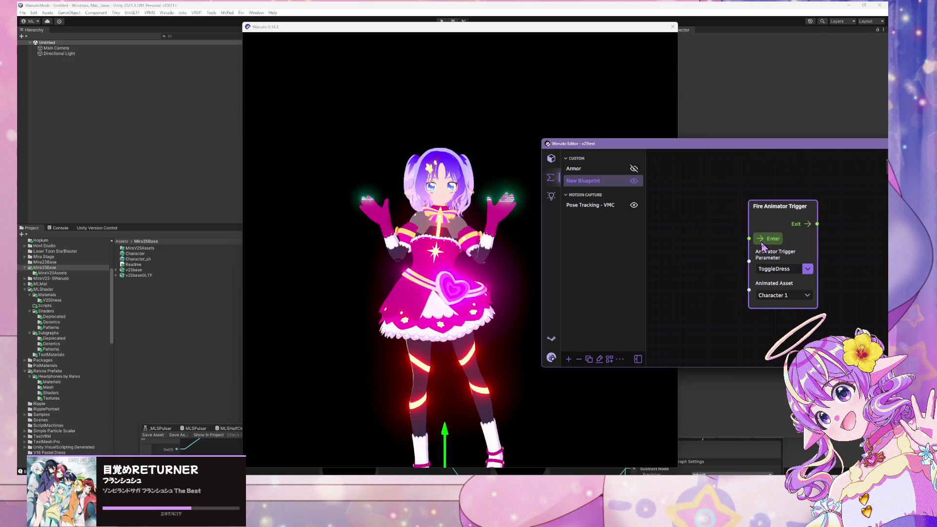
{"action": "left_click", "coordinate": [764, 243]}
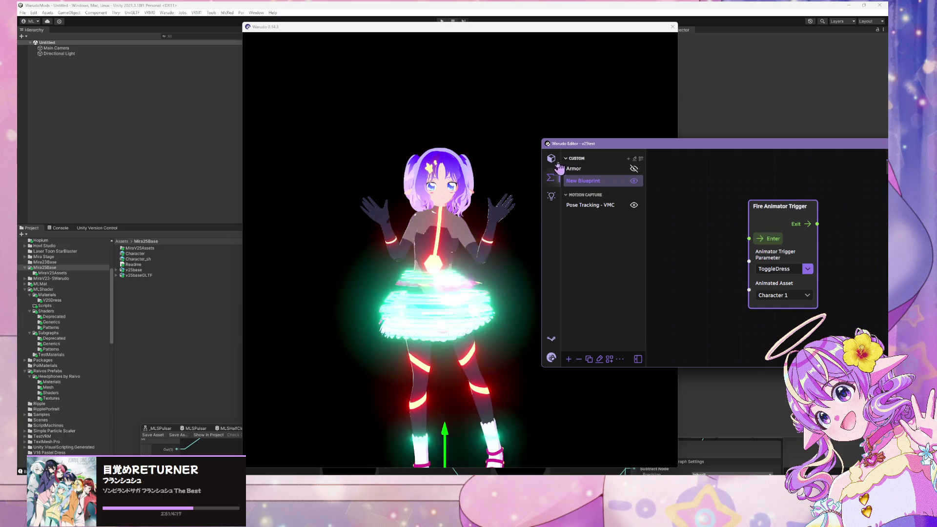
{"action": "left_click", "coordinate": [442, 344]}
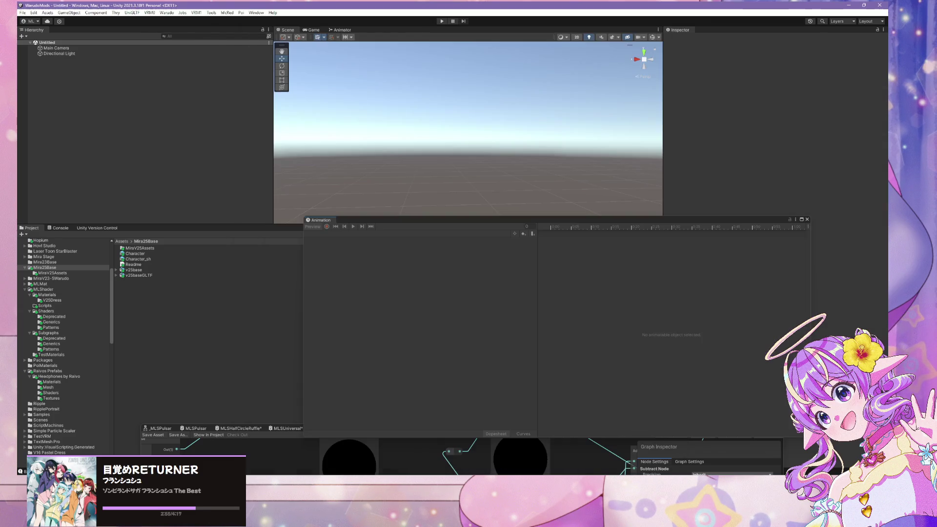
- Rebuild the Warudo mod with Warudo > Build Mod, dismissing the Cannot restructure Prefab instance warning
{"action": "left_click", "coordinate": [167, 12]}
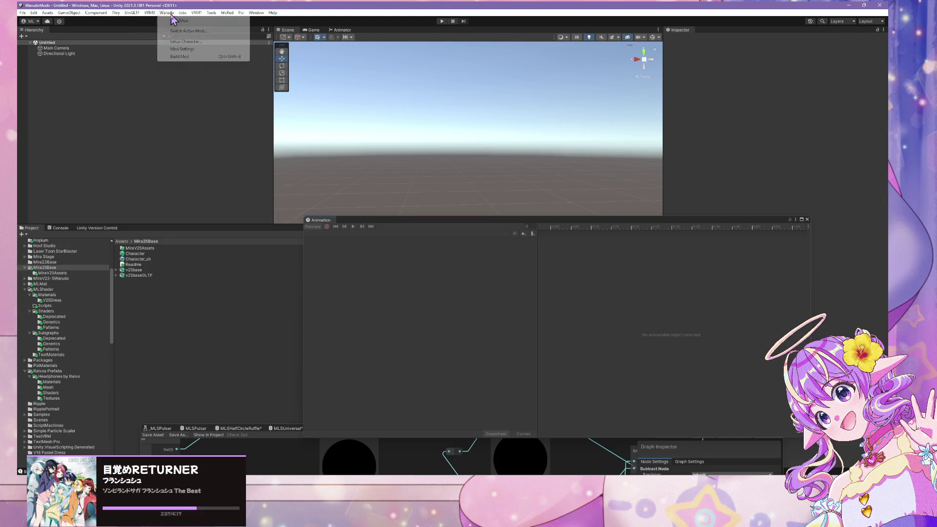
{"action": "left_click", "coordinate": [192, 57]}
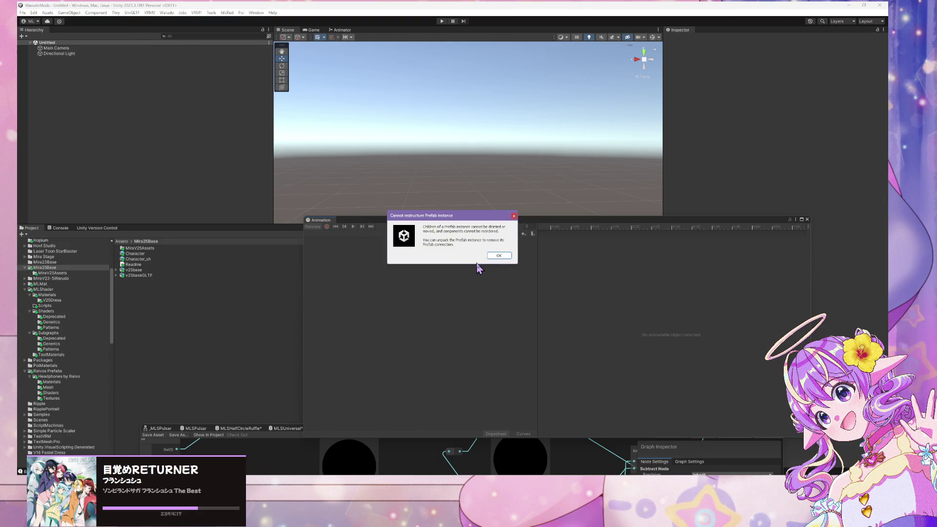
{"action": "left_click", "coordinate": [499, 256]}
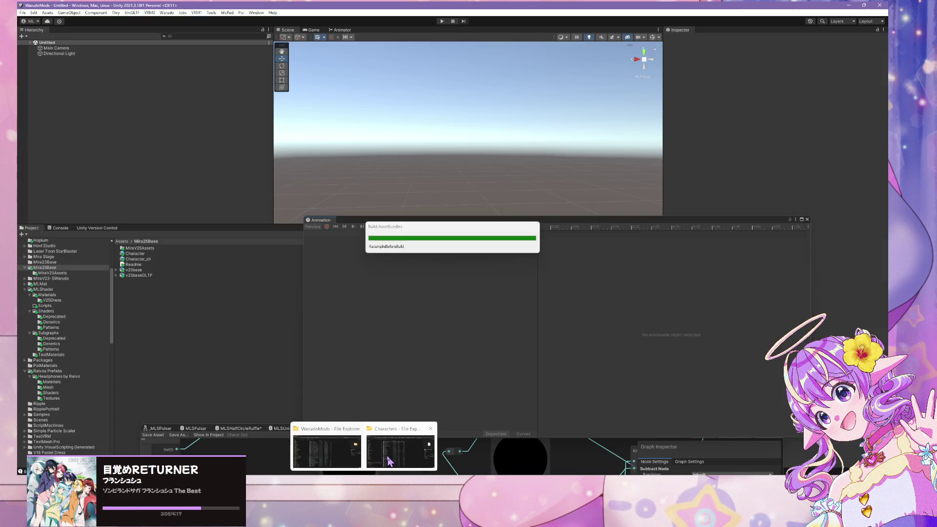
{"action": "mouse_move", "coordinate": [389, 461]}
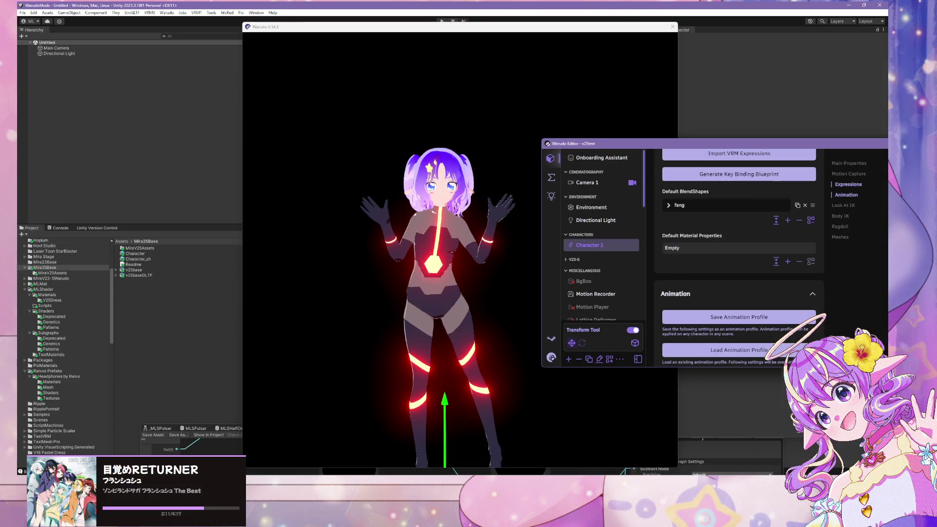
- Add an ML Shader Updater asset from the Shader category, targeting Character 1
{"action": "scroll", "coordinate": [604, 242], "scroll_direction": "down", "scroll_amount": 5}
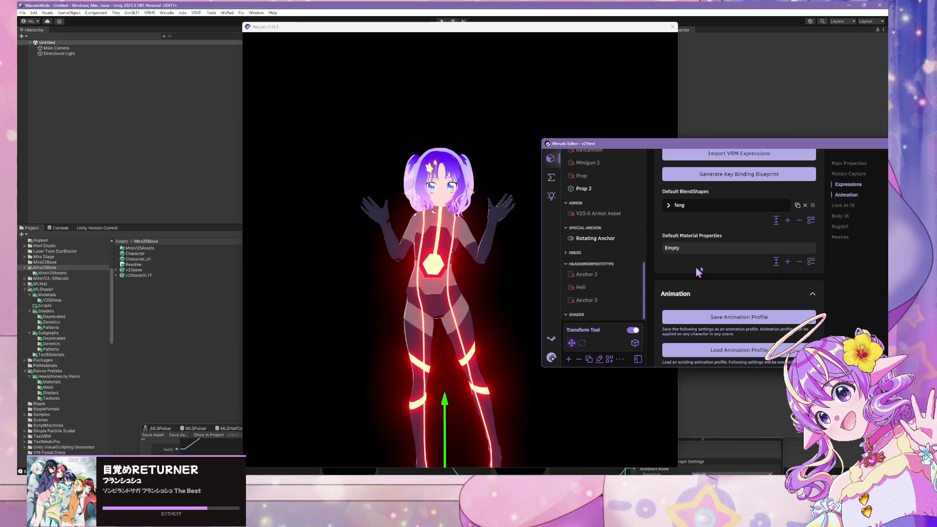
{"action": "scroll", "coordinate": [659, 271], "scroll_direction": "up", "scroll_amount": 3}
{"action": "left_click", "coordinate": [569, 359]}
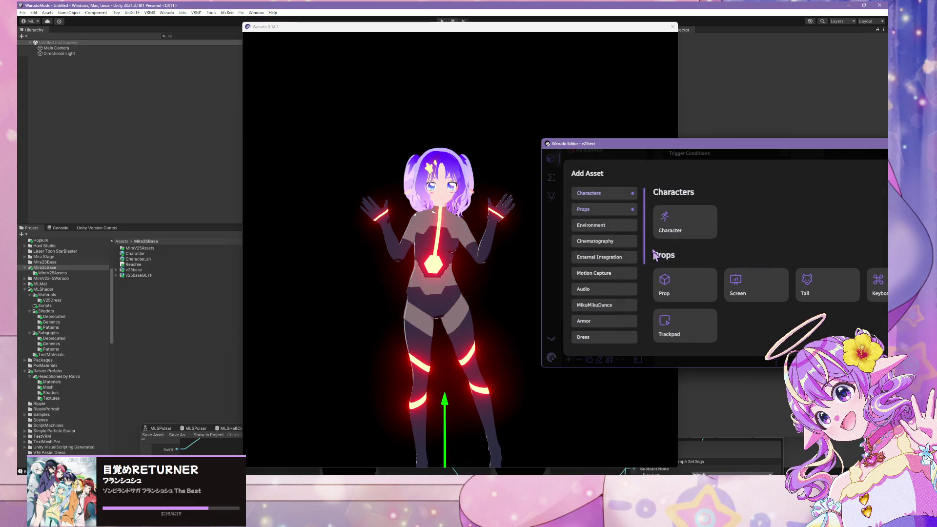
{"action": "scroll", "coordinate": [617, 225], "scroll_direction": "down", "scroll_amount": 5}
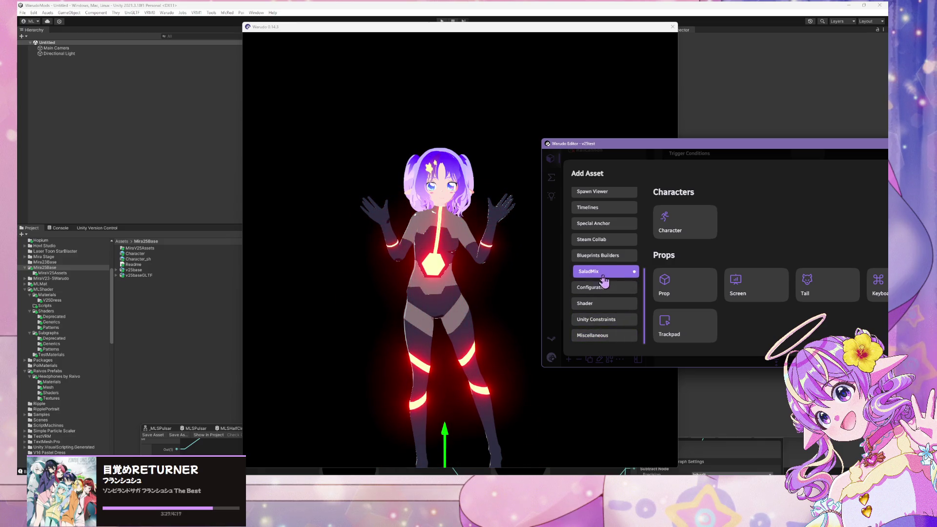
{"action": "left_click", "coordinate": [586, 303]}
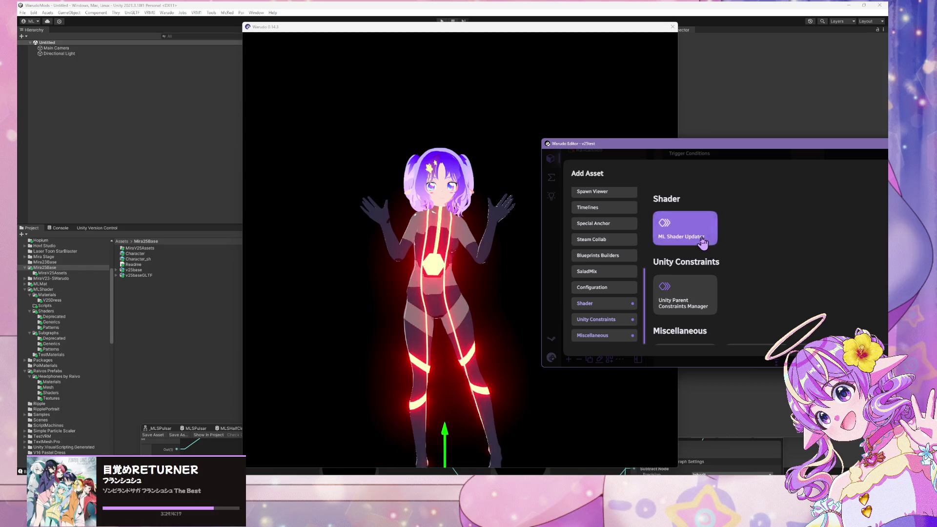
{"action": "left_click", "coordinate": [703, 239]}
{"action": "left_click", "coordinate": [684, 202]}
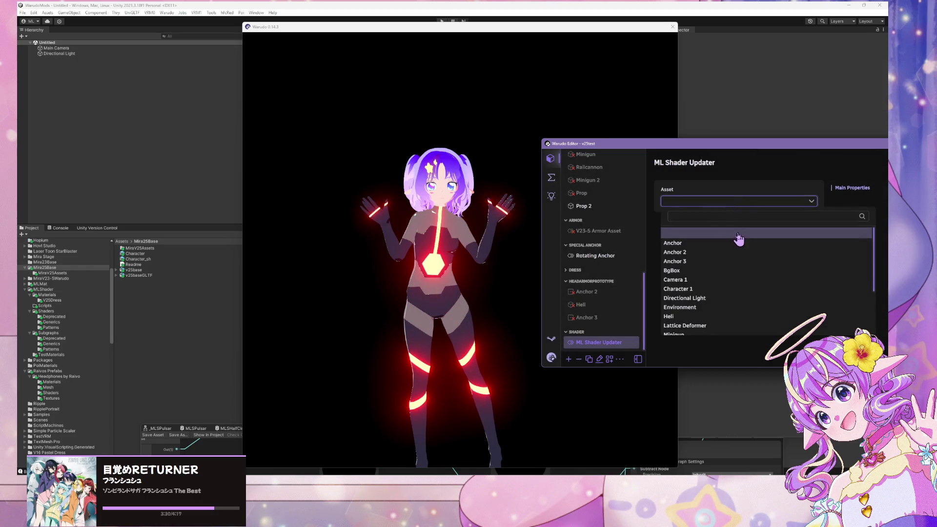
{"action": "left_click", "coordinate": [710, 290]}
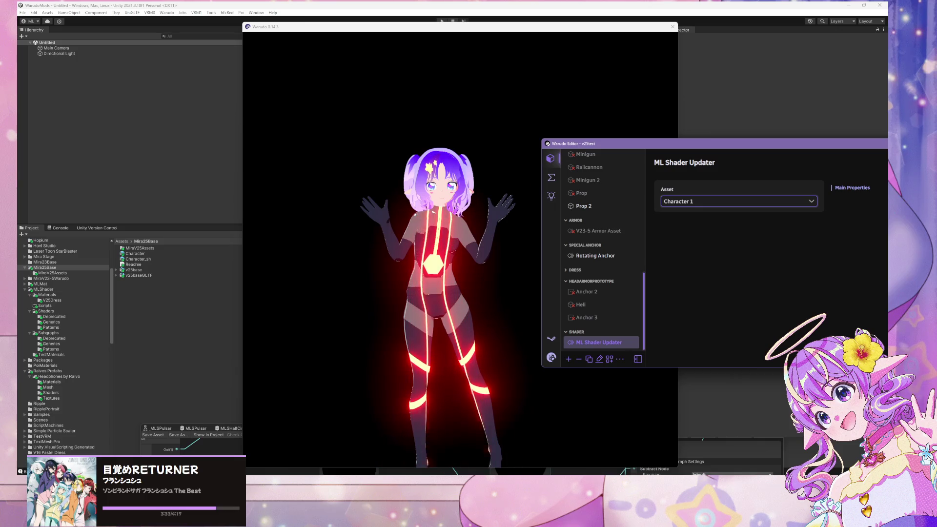
- Fire the ToggleDress trigger again from the dress trigger blueprint
{"action": "left_click", "coordinate": [648, 483]}
{"action": "left_click", "coordinate": [649, 450]}
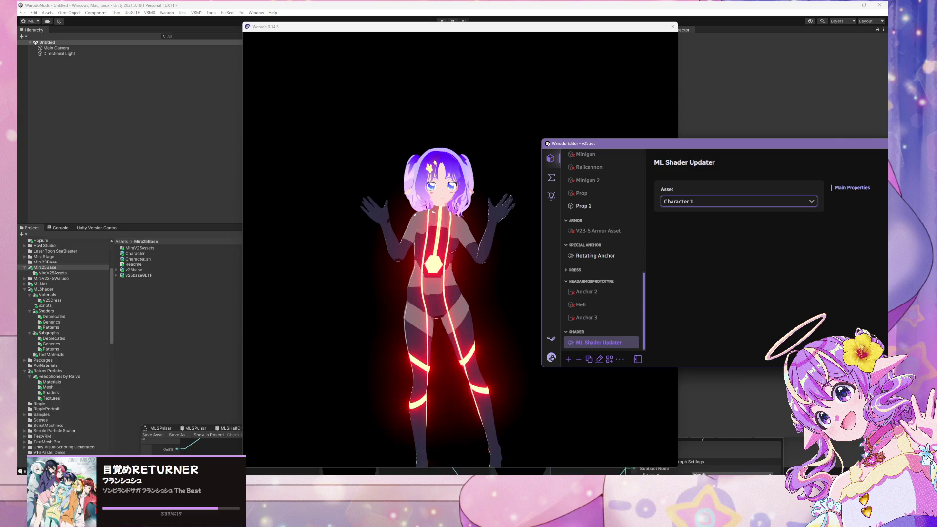
{"action": "left_click", "coordinate": [551, 177]}
{"action": "left_click", "coordinate": [772, 241]}
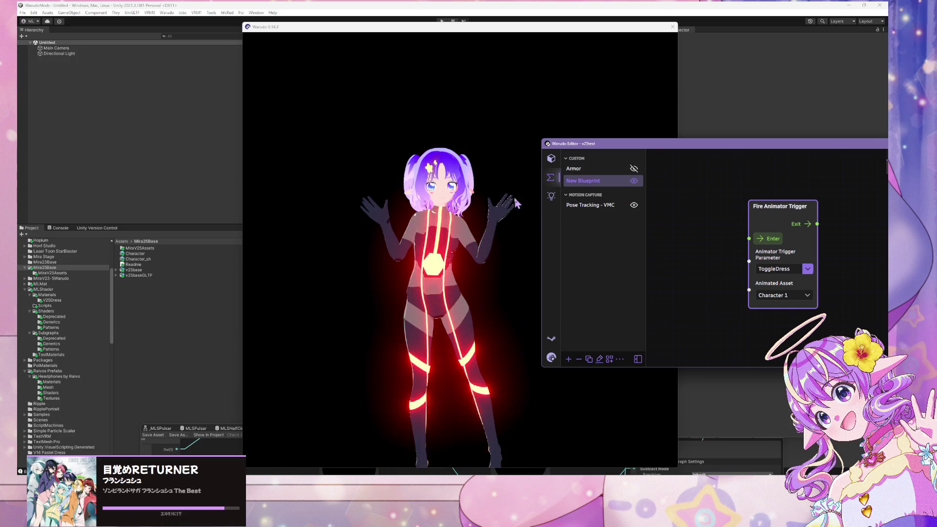
- Switch to Unity and bring the full _MLSDissolveMask shader graph into view
{"action": "left_click", "coordinate": [430, 228]}
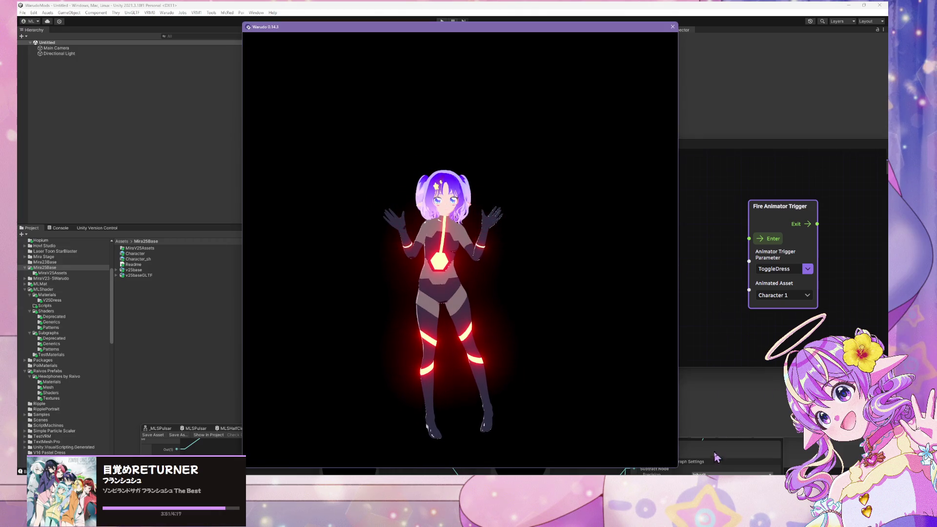
{"action": "left_click", "coordinate": [716, 455]}
{"action": "left_click_drag", "start_coordinate": [612, 433], "coordinate": [732, 126]}
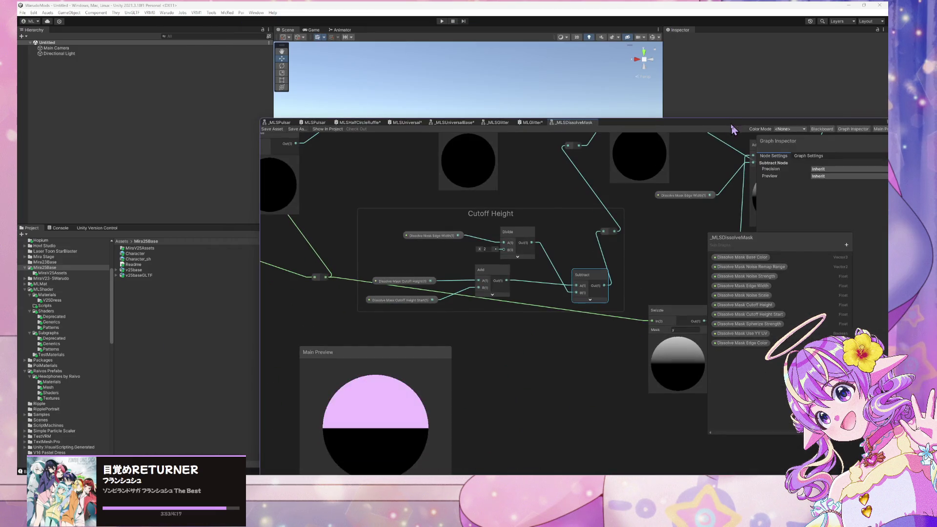
- Move the Dissolve Mask Use YY UV property node into the UV group
{"action": "scroll", "coordinate": [561, 224], "scroll_direction": "down", "scroll_amount": 5}
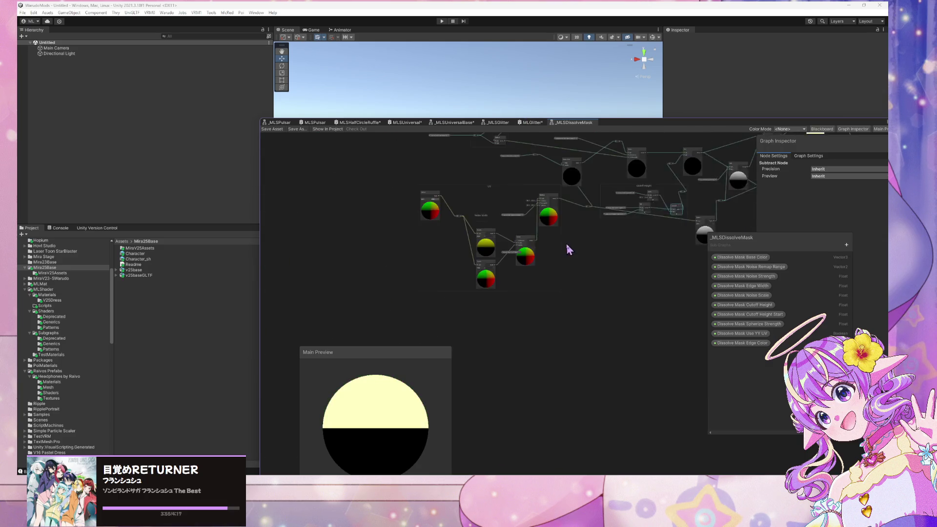
{"action": "scroll", "coordinate": [496, 254], "scroll_direction": "up", "scroll_amount": 5}
{"action": "left_click", "coordinate": [524, 247]}
{"action": "scroll", "coordinate": [587, 253], "scroll_direction": "up", "scroll_amount": 3}
{"action": "scroll", "coordinate": [586, 252], "scroll_direction": "down", "scroll_amount": 3}
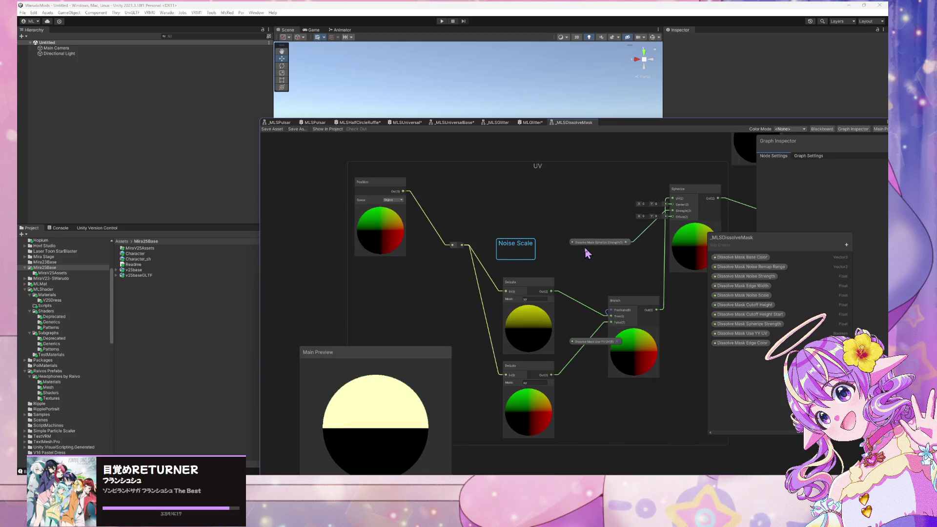
{"action": "scroll", "coordinate": [587, 253], "scroll_direction": "up", "scroll_amount": 1}
{"action": "scroll", "coordinate": [586, 251], "scroll_direction": "down", "scroll_amount": 2}
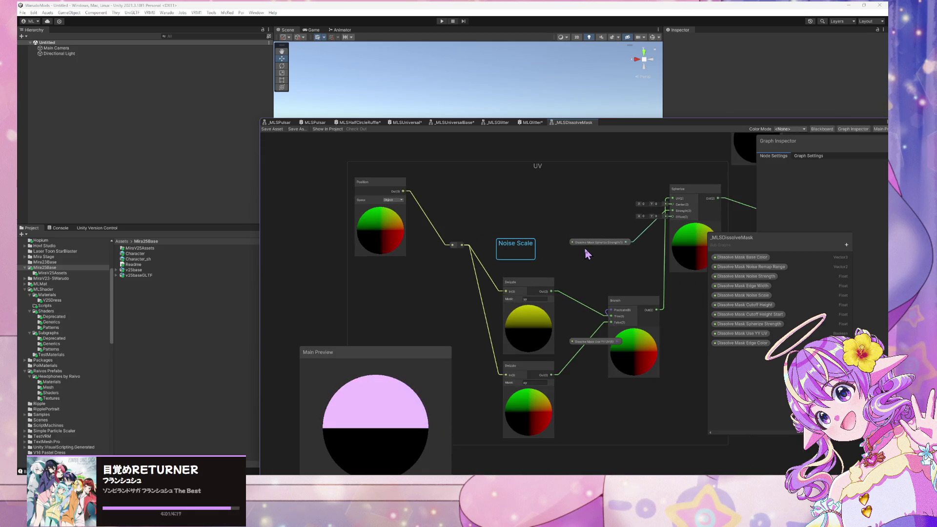
{"action": "mouse_move", "coordinate": [596, 342]}
{"action": "left_mouse_down"}
{"action": "mouse_move", "coordinate": [581, 322]}
{"action": "mouse_move", "coordinate": [578, 278]}
{"action": "mouse_move", "coordinate": [550, 270]}
{"action": "left_mouse_up"}
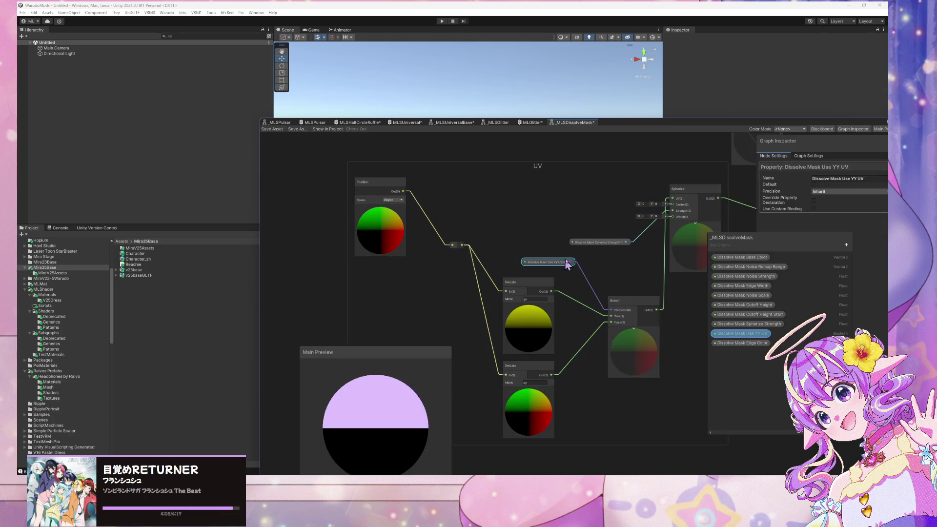
{"action": "left_click", "coordinate": [600, 248]}
{"action": "left_click", "coordinate": [579, 232]}
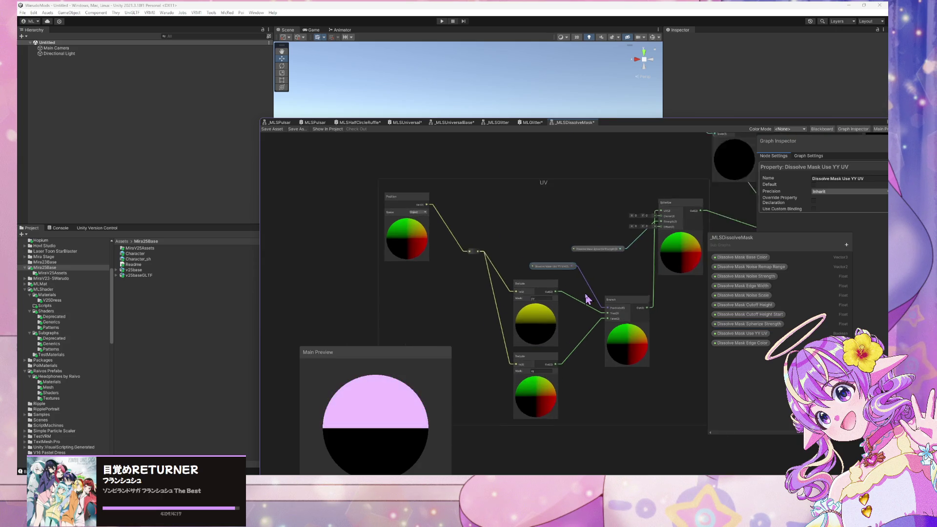
- Inspect the Dissolve Mask Noise Scale property and the Add, Step and Output nodes, then return to Warudo
{"action": "scroll", "coordinate": [542, 286], "scroll_direction": "down", "scroll_amount": 3}
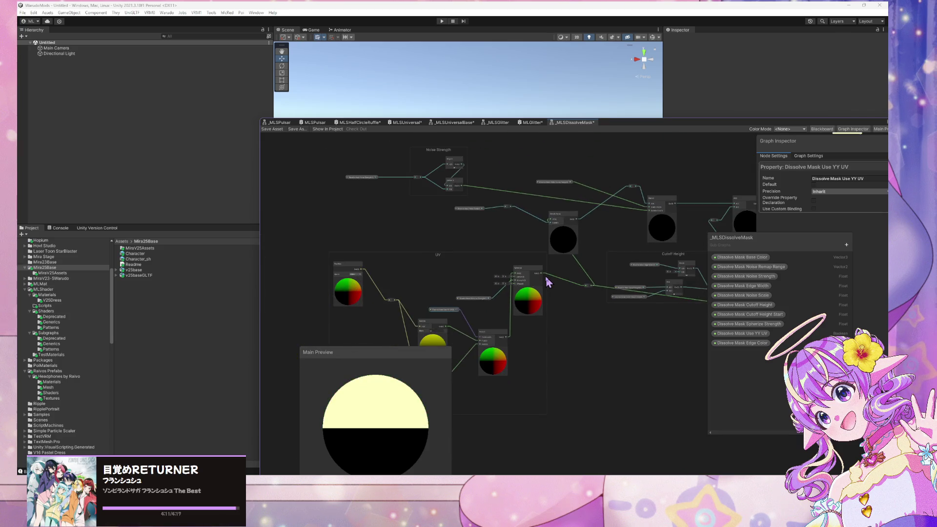
{"action": "scroll", "coordinate": [571, 330], "scroll_direction": "up", "scroll_amount": 3}
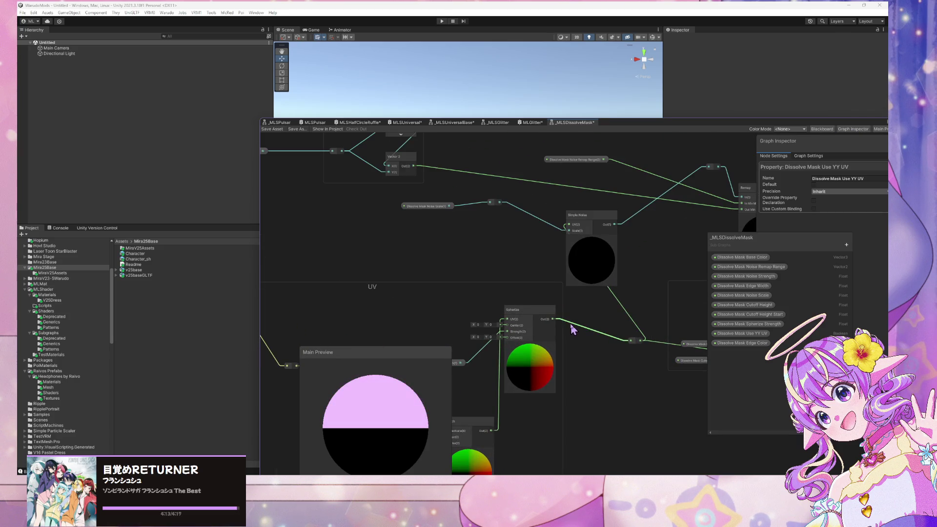
{"action": "left_click", "coordinate": [430, 206]}
{"action": "left_click", "coordinate": [742, 295]}
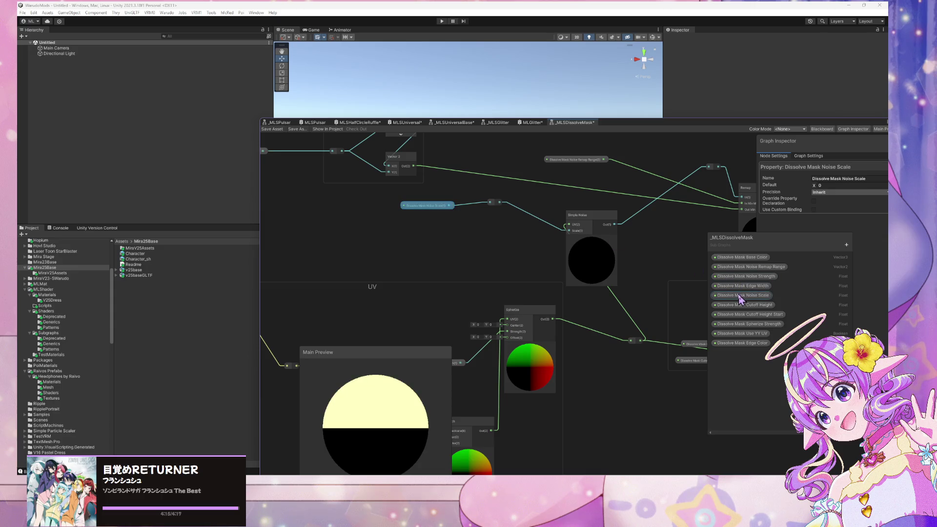
{"action": "mouse_move", "coordinate": [470, 310]}
{"action": "left_mouse_down"}
{"action": "mouse_move", "coordinate": [593, 283]}
{"action": "mouse_move", "coordinate": [461, 230]}
{"action": "mouse_move", "coordinate": [473, 318]}
{"action": "mouse_move", "coordinate": [629, 332]}
{"action": "mouse_move", "coordinate": [480, 377]}
{"action": "left_mouse_up"}
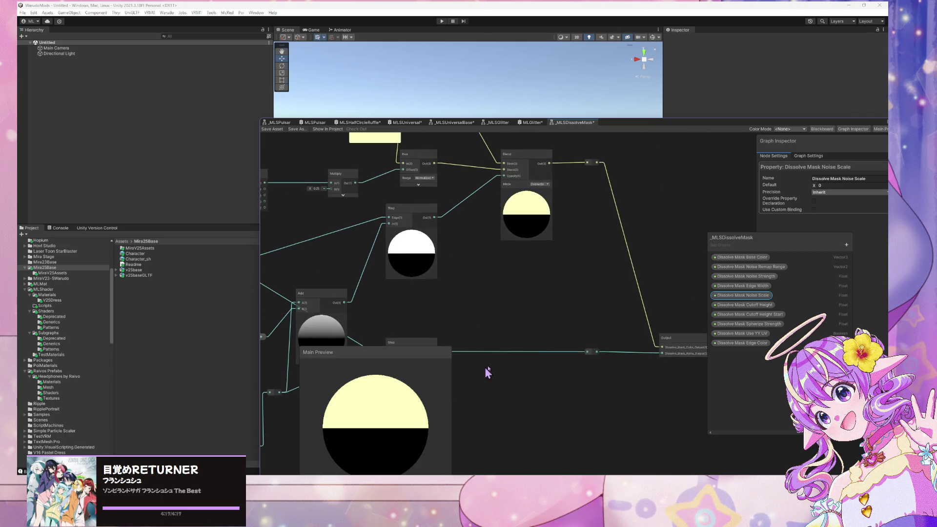
{"action": "scroll", "coordinate": [652, 323], "scroll_direction": "down", "scroll_amount": 2}
{"action": "left_click_drag", "start_coordinate": [653, 324], "coordinate": [603, 287]}
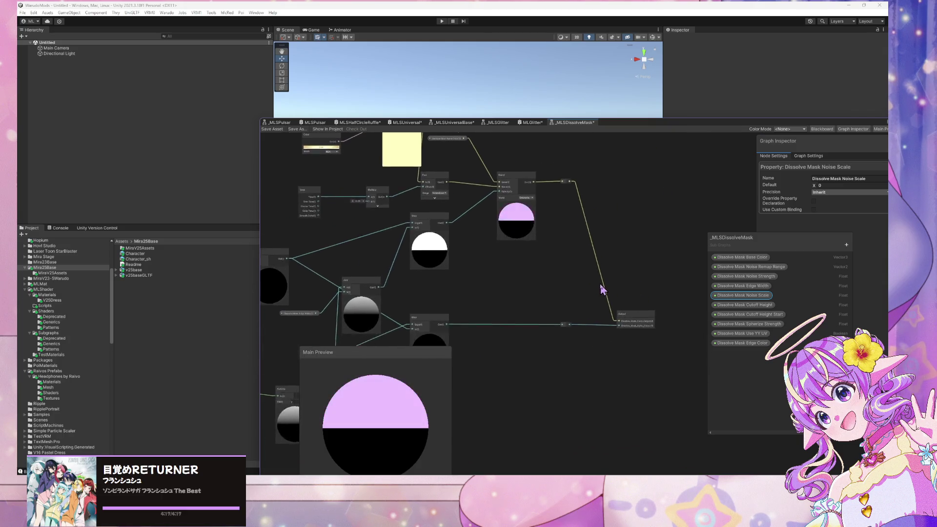
{"action": "scroll", "coordinate": [604, 288], "scroll_direction": "up", "scroll_amount": 3}
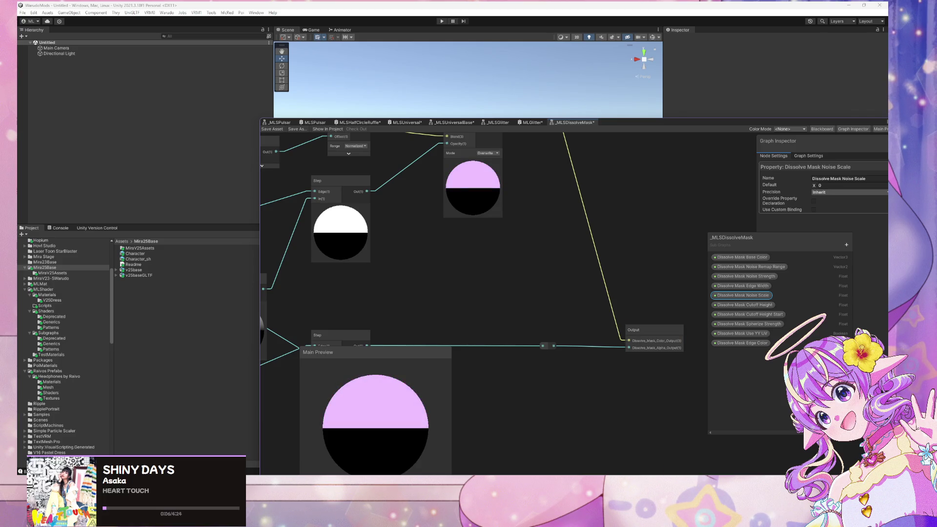
{"action": "mouse_move", "coordinate": [633, 484]}
{"action": "left_click", "coordinate": [634, 449]}
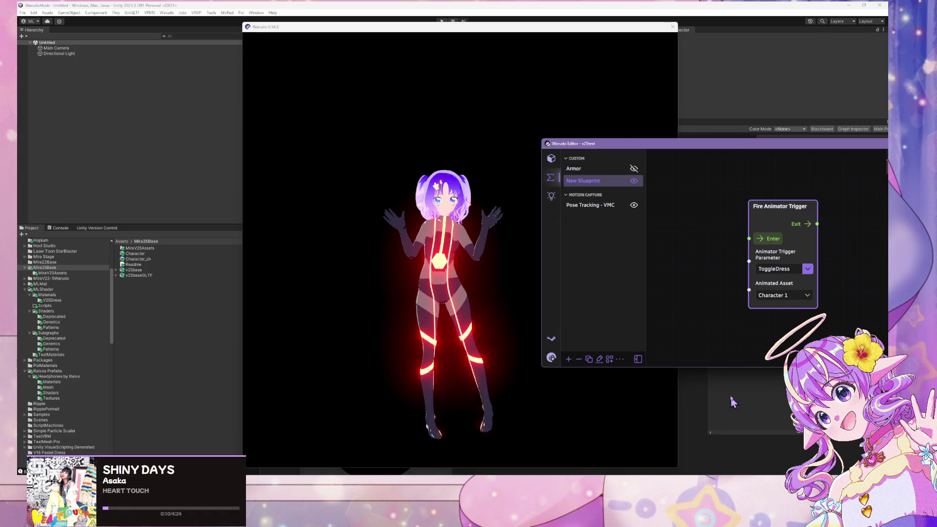
- Fire ToggleDress on Character 1 twice to test the glowing pink dress, then Alt+Tab to Unity
{"action": "left_click", "coordinate": [775, 239]}
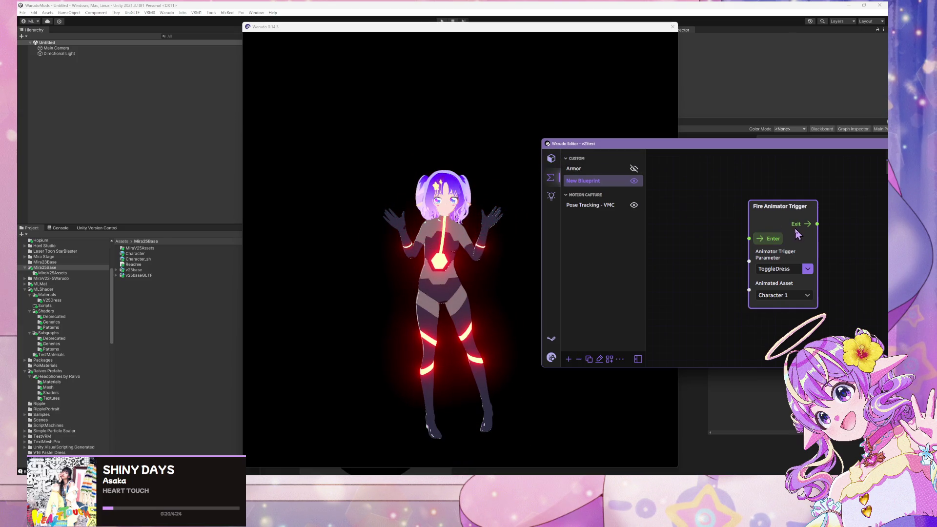
{"action": "left_click", "coordinate": [766, 241]}
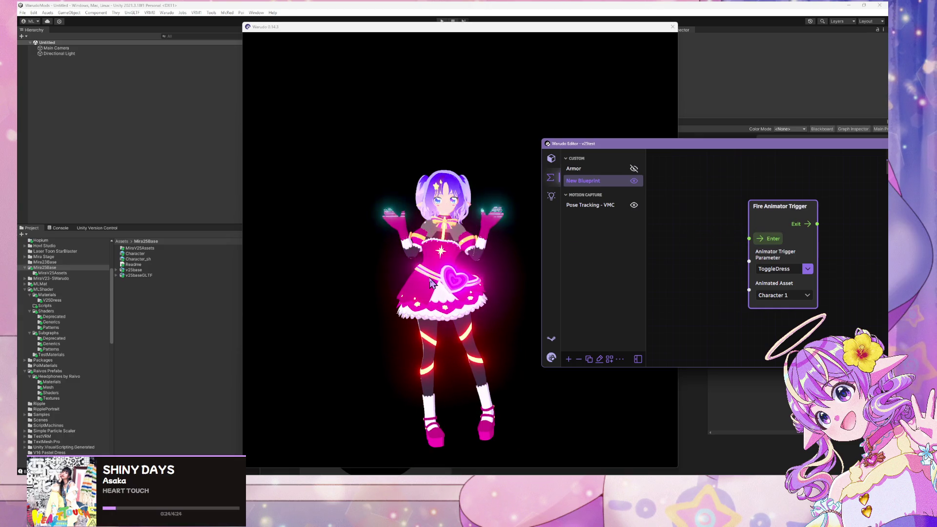
{"action": "key", "text": "alt+Tab"}
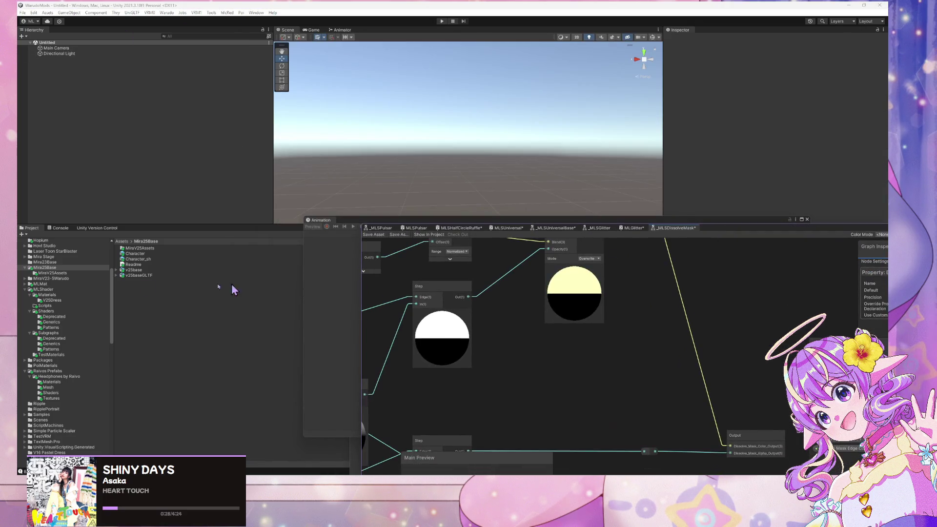
- Add the Character prefab to the scene and maximize the Animator showing DressFadeIn and DressFadeOut
{"action": "left_click_drag", "start_coordinate": [132, 253], "coordinate": [83, 167]}
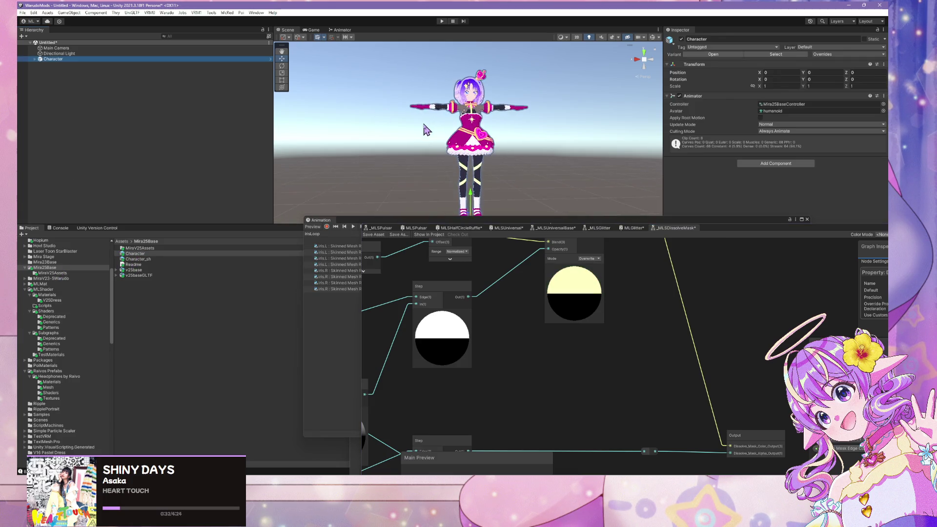
{"action": "scroll", "coordinate": [425, 132], "scroll_direction": "up", "scroll_amount": 5}
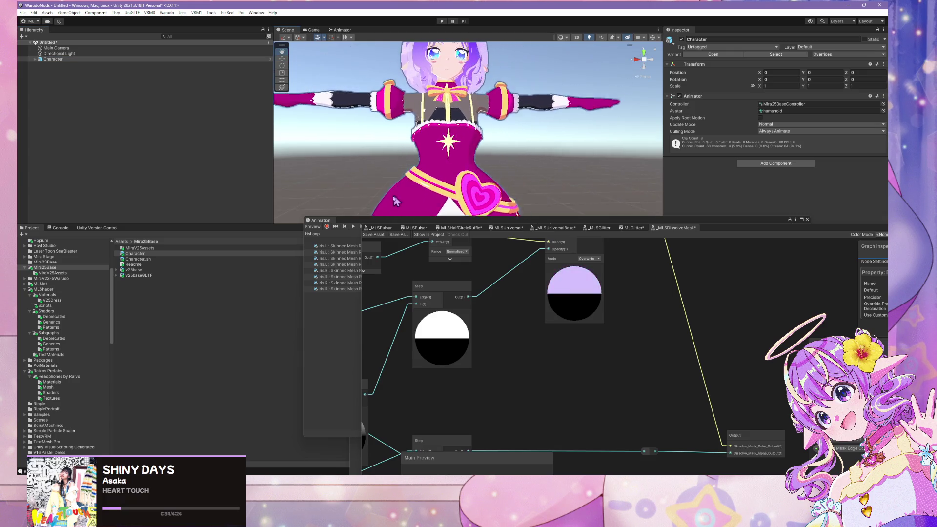
{"action": "left_click", "coordinate": [315, 305]}
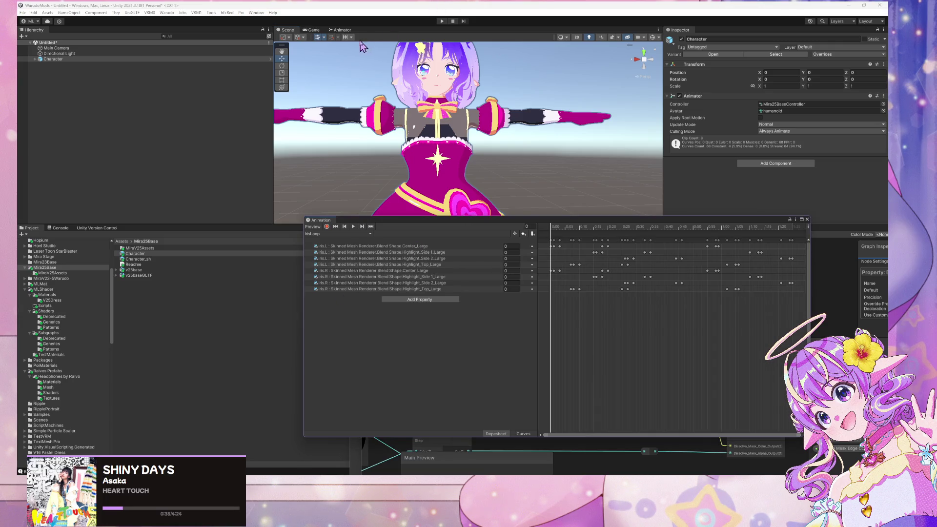
{"action": "left_click", "coordinate": [340, 31]}
{"action": "double_click", "coordinate": [340, 31]}
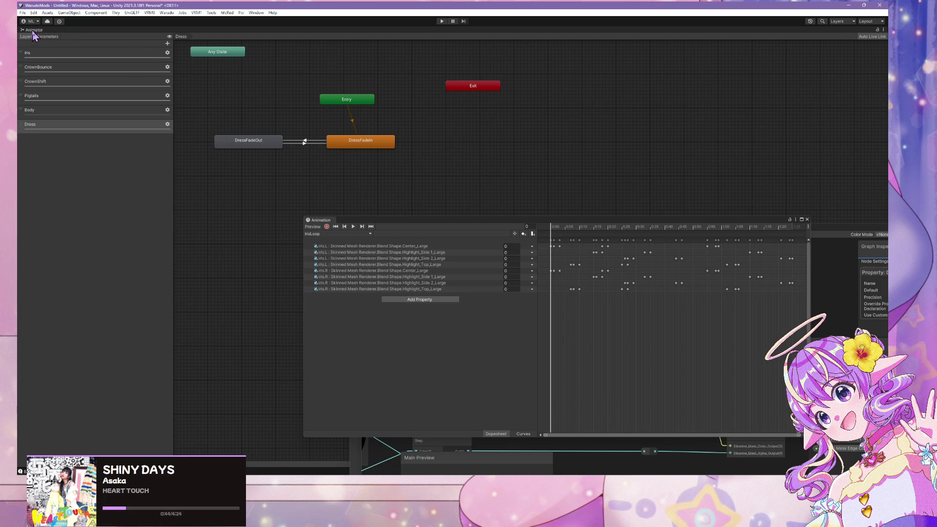
- Run a Play mode test of the character, then stop it
{"action": "left_click", "coordinate": [442, 21]}
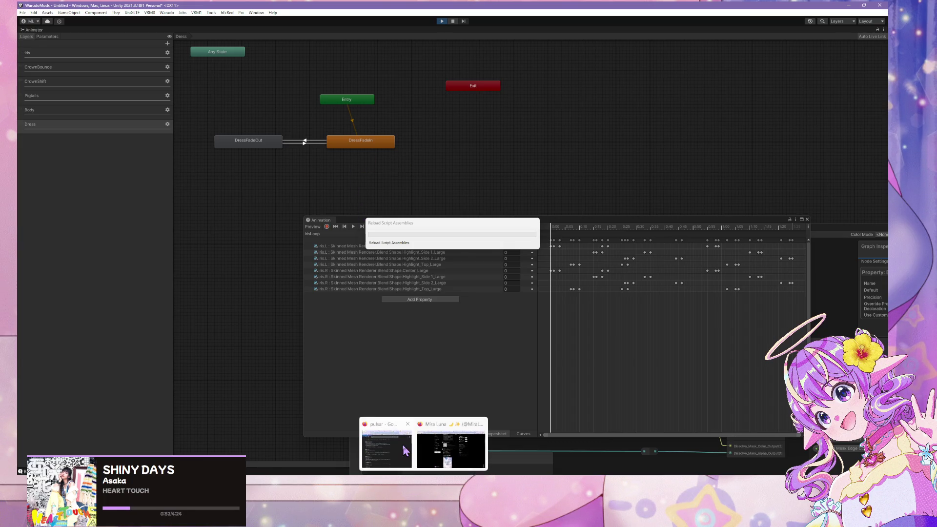
{"action": "mouse_move", "coordinate": [448, 444]}
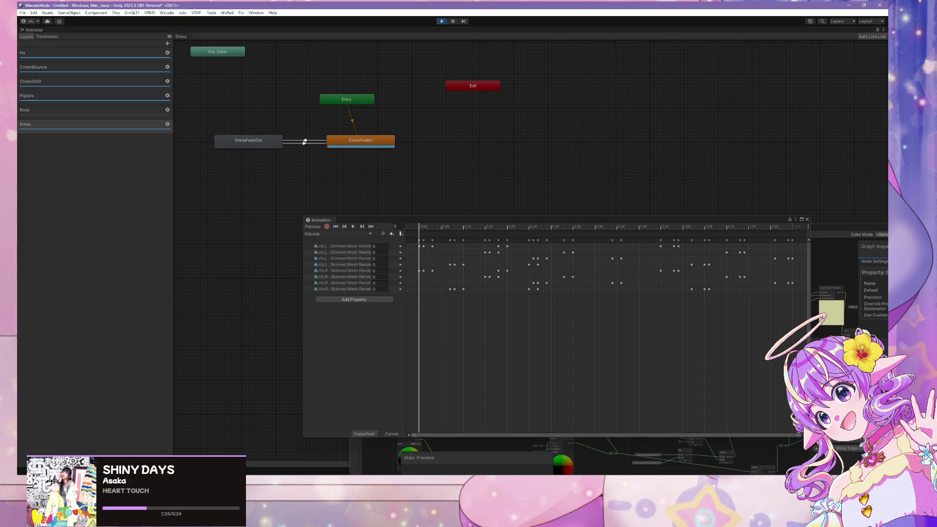
{"action": "right_click", "coordinate": [27, 32]}
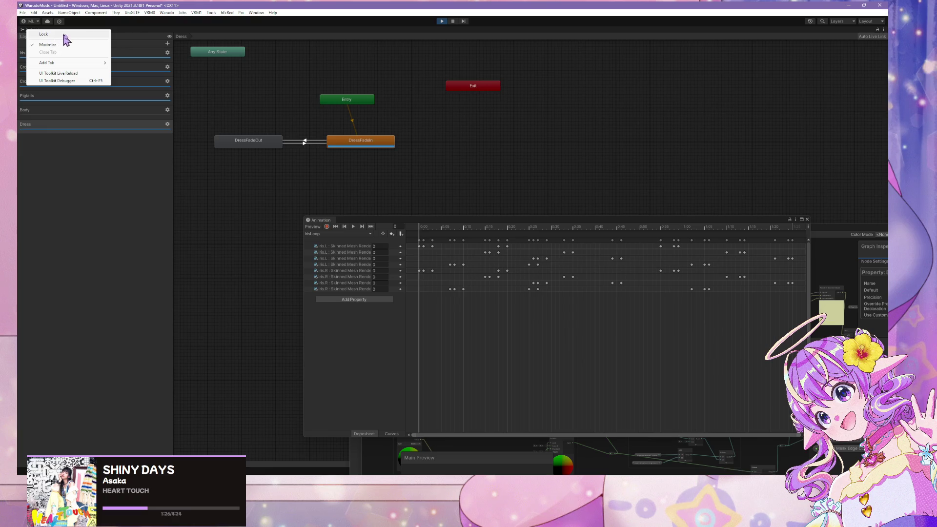
{"action": "left_click", "coordinate": [323, 33]}
{"action": "left_click", "coordinate": [442, 21]}
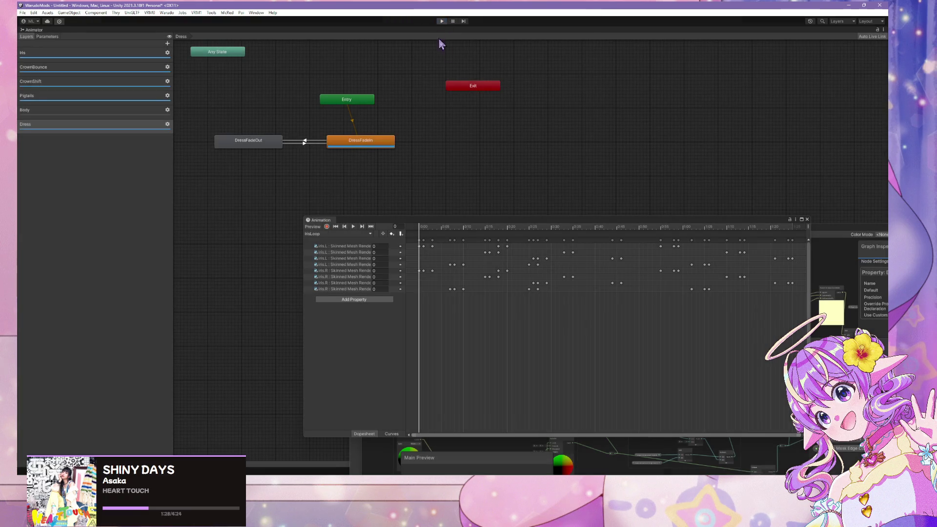
- Move the Animation window aside and switch the editor to the Default layout
{"action": "left_click_drag", "start_coordinate": [731, 224], "coordinate": [516, 206]}
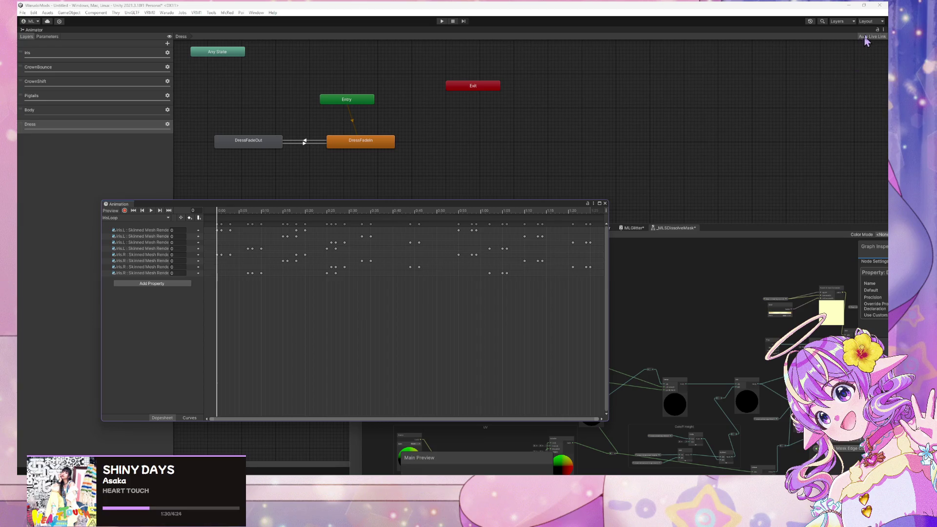
{"action": "left_click", "coordinate": [876, 22]}
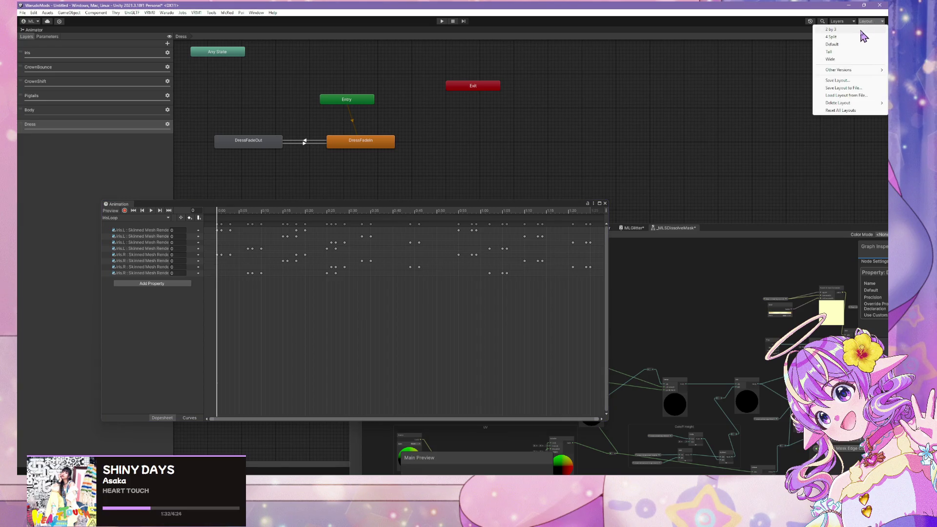
{"action": "left_click", "coordinate": [832, 44]}
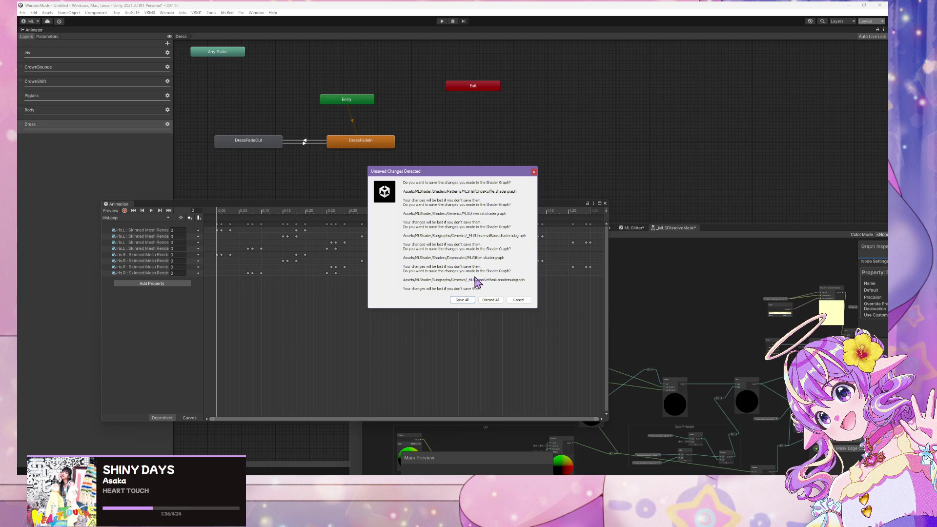
- Cancel the Unsaved Changes prompt, save and close the _MLSUniversalBase graph, then apply the Default layout
{"action": "left_click_drag", "start_coordinate": [510, 176], "coordinate": [663, 112]}
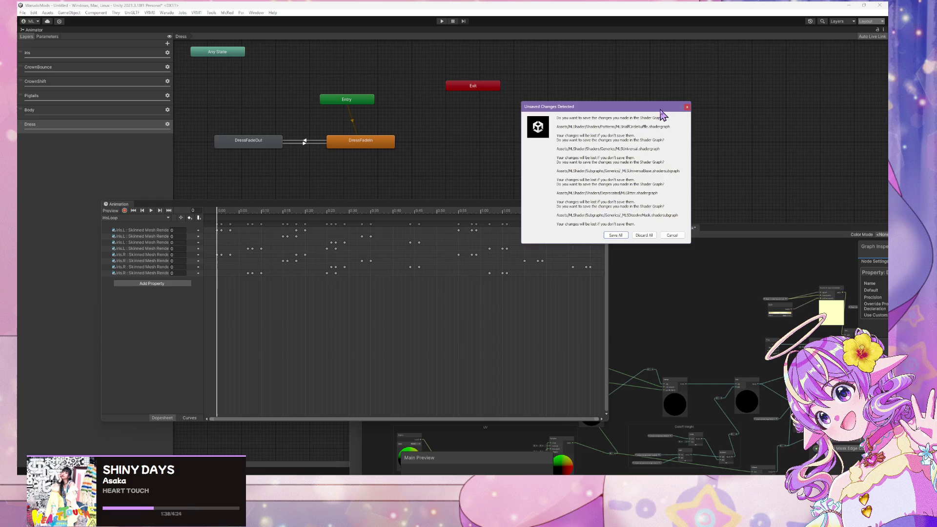
{"action": "left_click", "coordinate": [673, 235]}
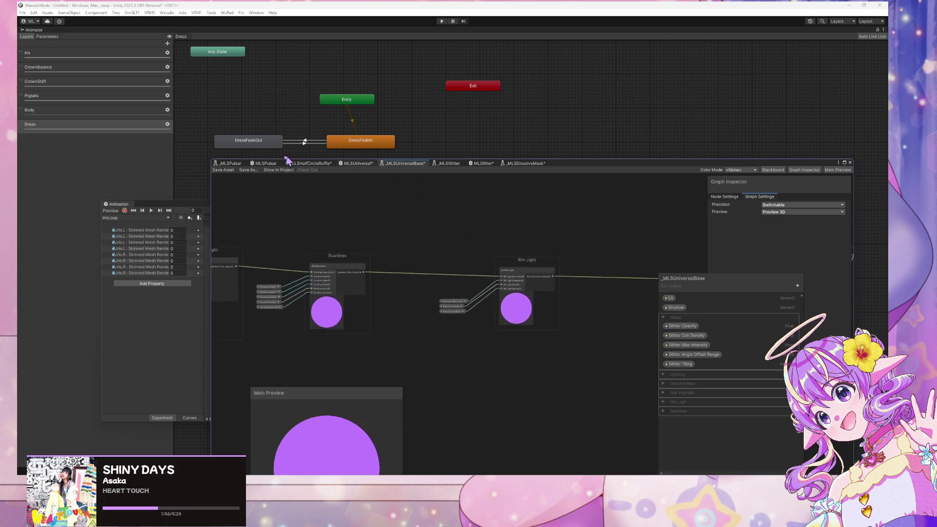
{"action": "left_click_drag", "start_coordinate": [435, 199], "coordinate": [569, 234]}
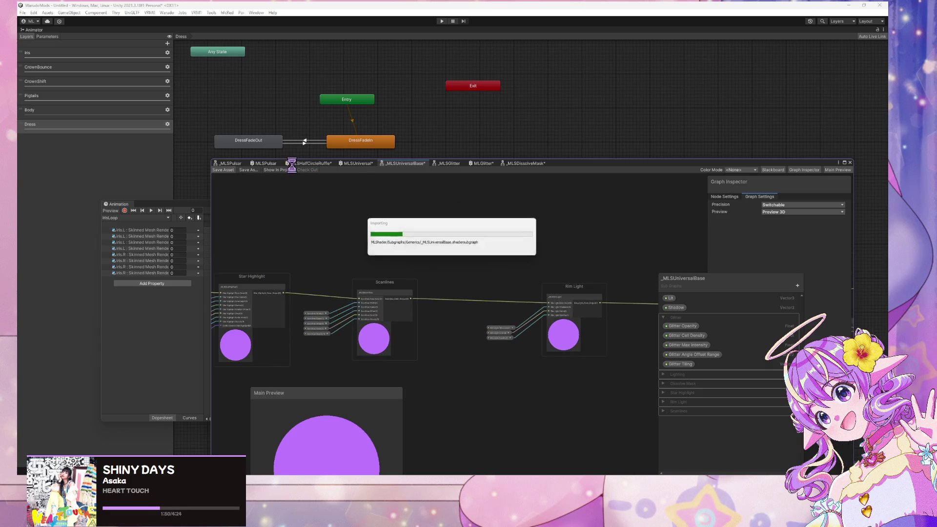
{"action": "left_click", "coordinate": [850, 163]}
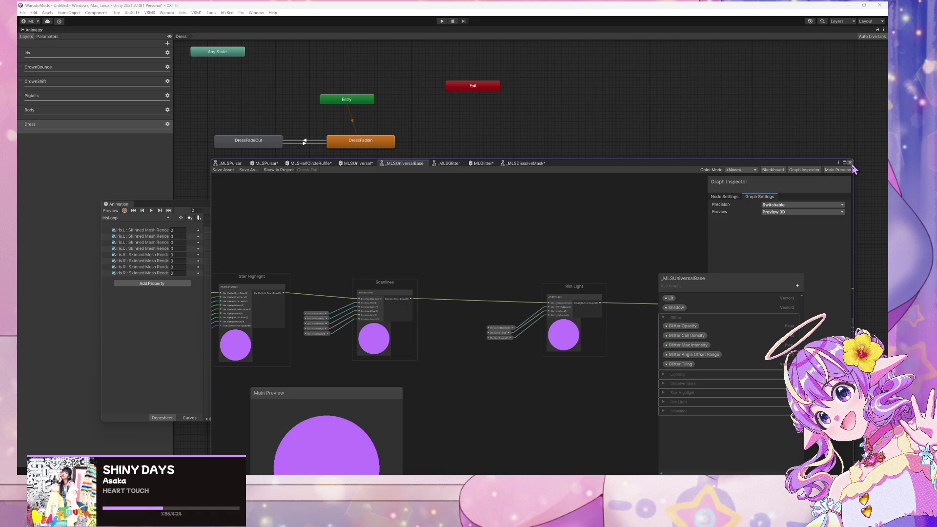
{"action": "left_click", "coordinate": [490, 300]}
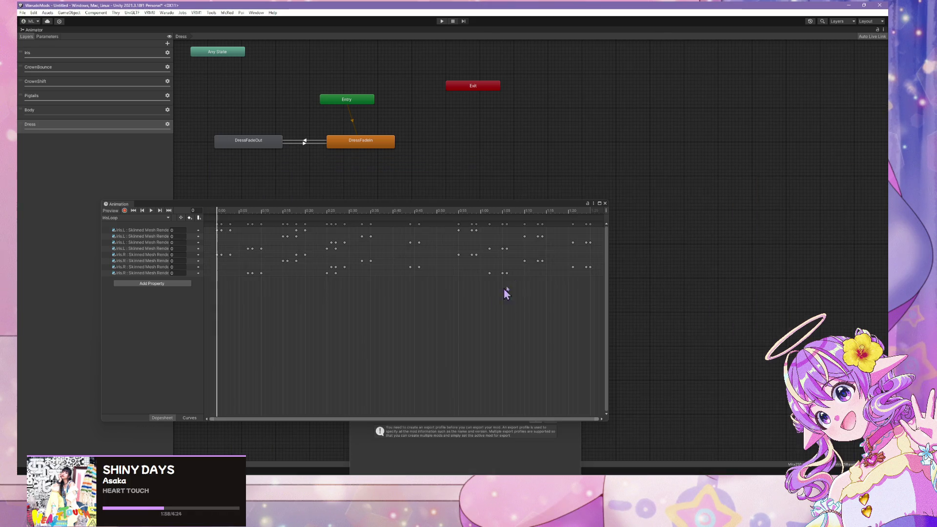
{"action": "left_click", "coordinate": [882, 30]}
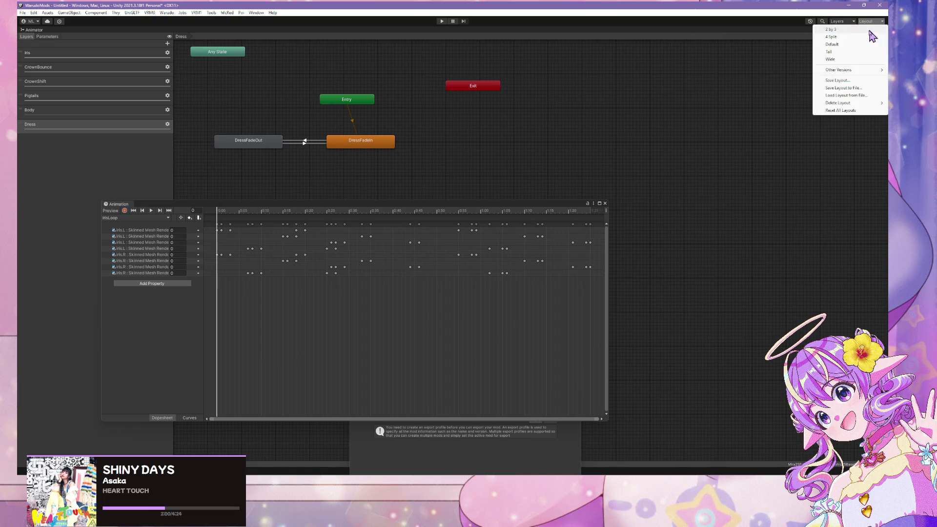
{"action": "left_click", "coordinate": [884, 41]}
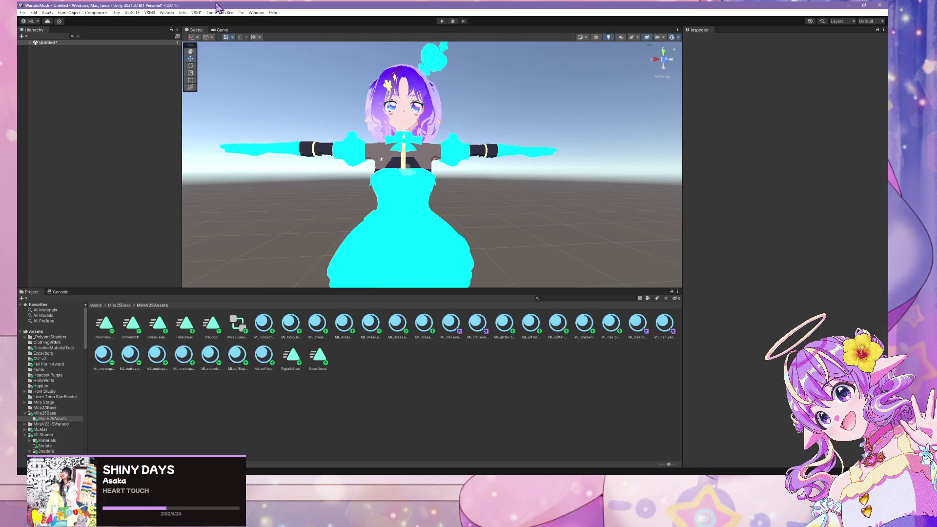
- Start Play mode and orbit the Scene camera to view the character in her dark bodysuit
{"action": "scroll", "coordinate": [441, 126], "scroll_direction": "down", "scroll_amount": 3}
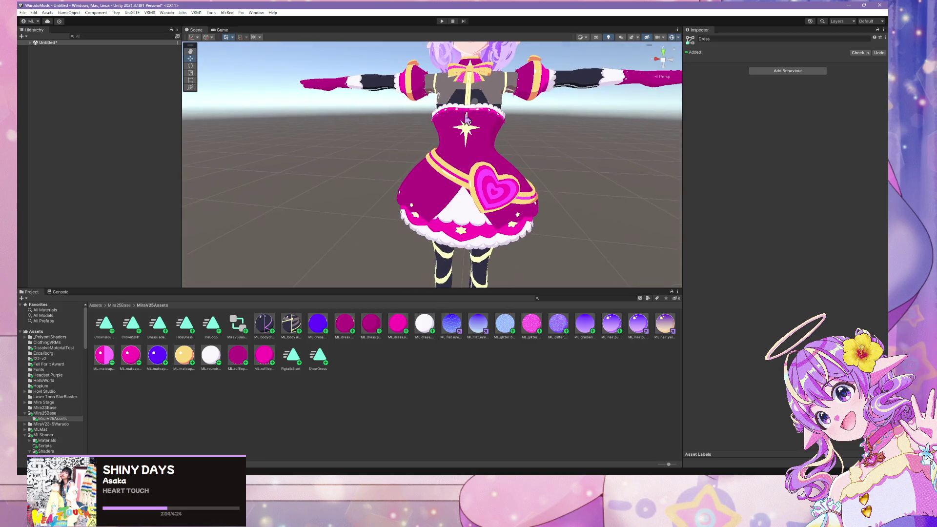
{"action": "scroll", "coordinate": [441, 126], "scroll_direction": "up", "scroll_amount": 4}
{"action": "left_click", "coordinate": [441, 21]}
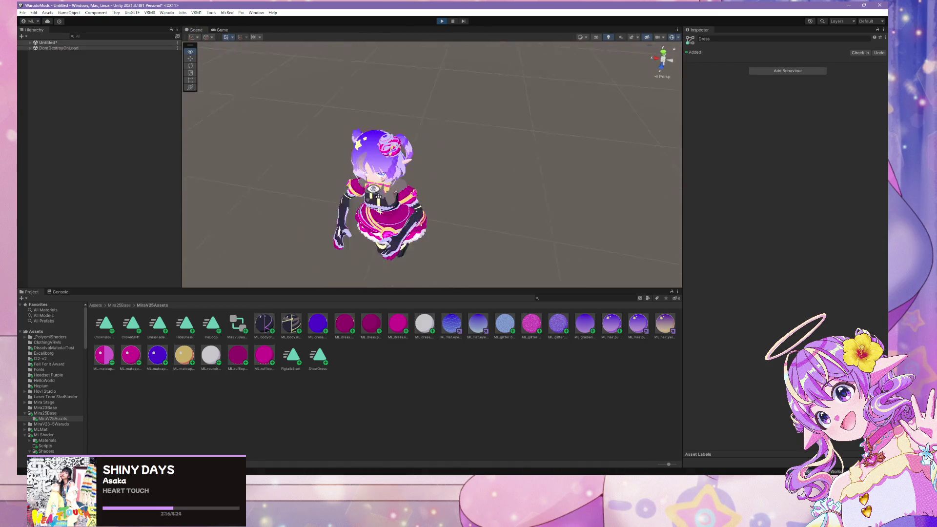
{"action": "mouse_move", "coordinate": [373, 189]}
{"action": "left_mouse_down"}
{"action": "mouse_move", "coordinate": [351, 211]}
{"action": "mouse_move", "coordinate": [299, 134]}
{"action": "mouse_move", "coordinate": [414, 78]}
{"action": "mouse_move", "coordinate": [372, 118]}
{"action": "mouse_move", "coordinate": [405, 108]}
{"action": "mouse_move", "coordinate": [367, 119]}
{"action": "mouse_move", "coordinate": [402, 95]}
{"action": "left_mouse_up"}
{"action": "scroll", "coordinate": [402, 95], "scroll_direction": "up", "scroll_amount": 3}
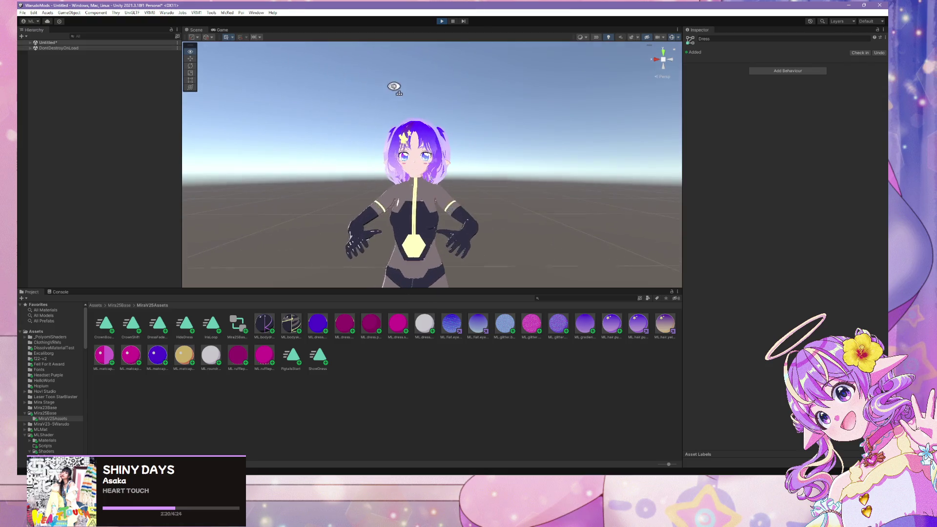
- Select Character and open the Mira25BaseController graph in a floating Animator window at the lower right
{"action": "left_click", "coordinate": [32, 43]}
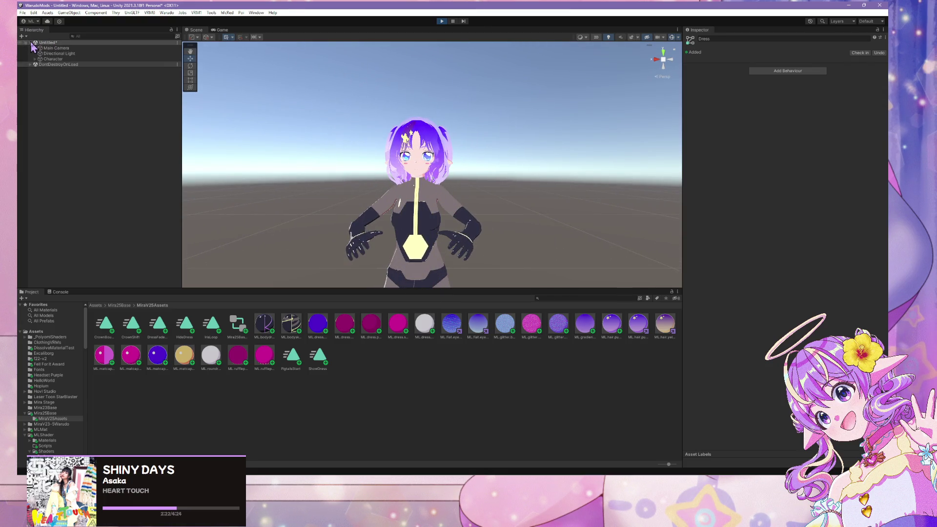
{"action": "left_click", "coordinate": [53, 58]}
{"action": "scroll", "coordinate": [381, 179], "scroll_direction": "down", "scroll_amount": 3}
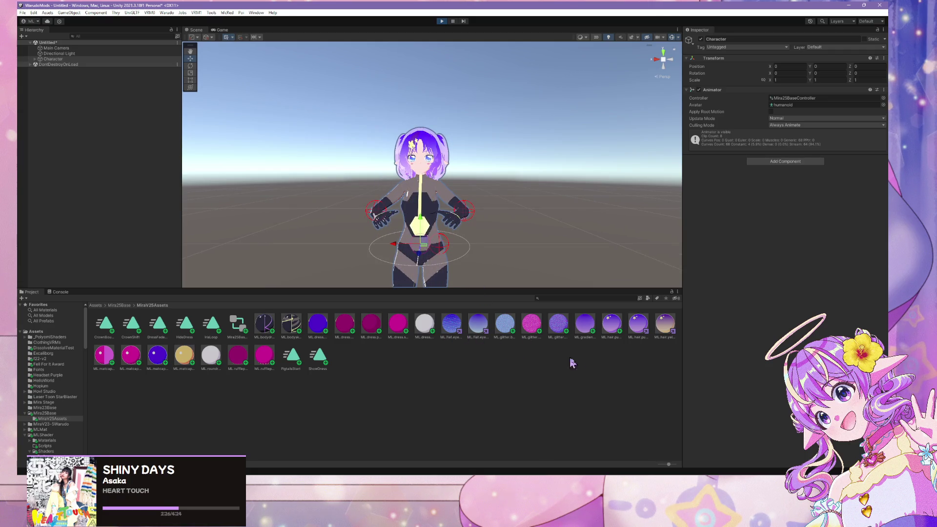
{"action": "double_click", "coordinate": [243, 326]}
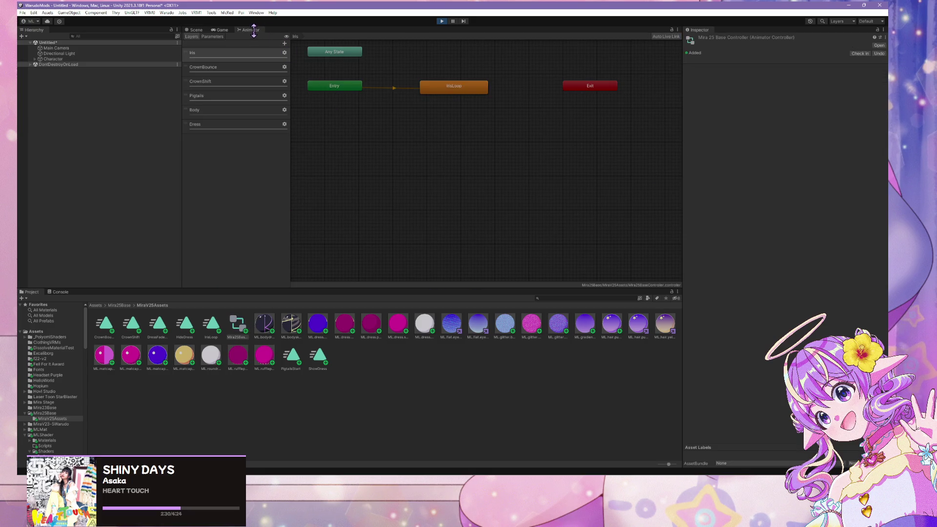
{"action": "mouse_move", "coordinate": [250, 30]}
{"action": "left_mouse_down"}
{"action": "mouse_move", "coordinate": [351, 146]}
{"action": "mouse_move", "coordinate": [422, 193]}
{"action": "left_mouse_up"}
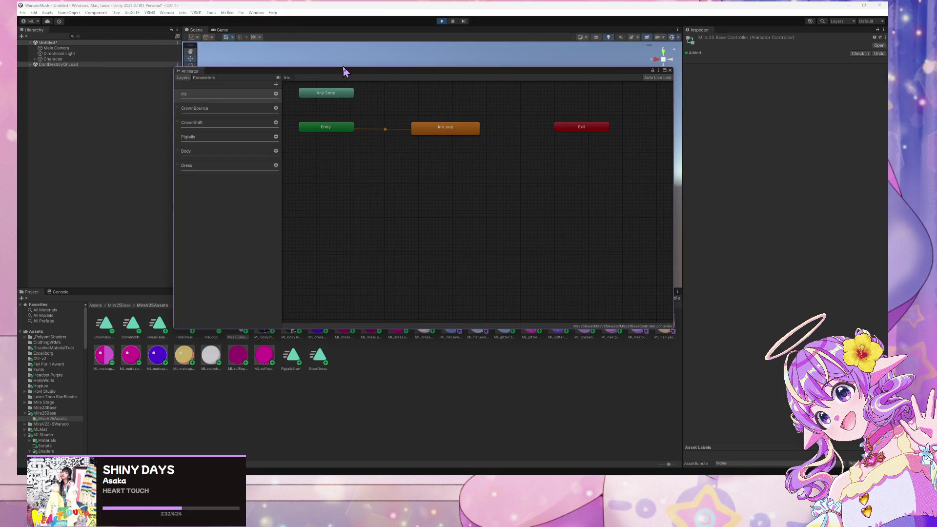
{"action": "left_click_drag", "start_coordinate": [354, 80], "coordinate": [622, 259]}
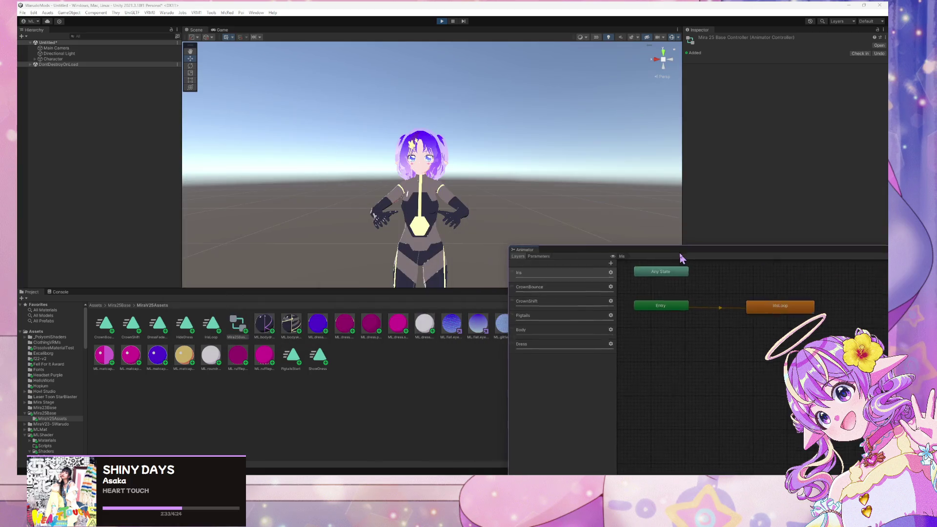
- Open the Dress layer's DressFadeIn motion in an Animation window and reselect Character
{"action": "left_click", "coordinate": [559, 344]}
{"action": "left_click", "coordinate": [780, 362]}
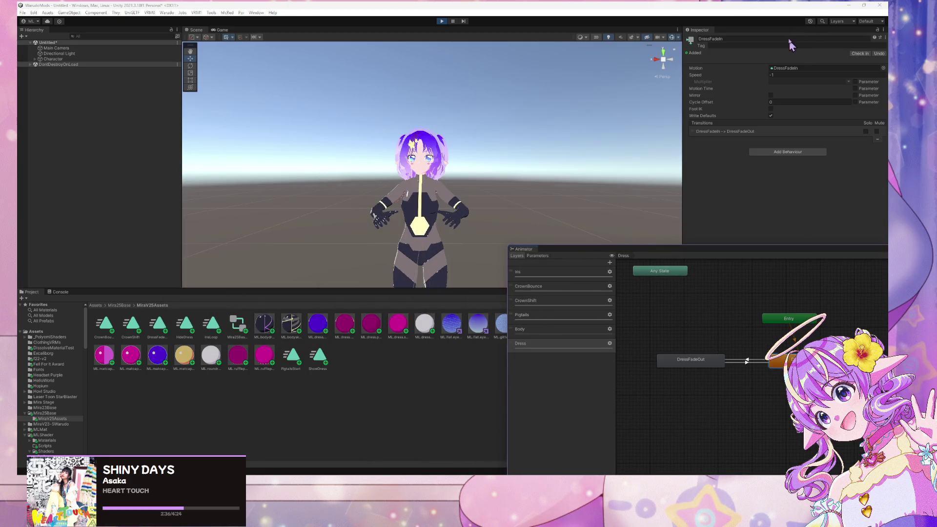
{"action": "double_click", "coordinate": [794, 70]}
{"action": "mouse_move", "coordinate": [415, 208]}
{"action": "left_mouse_down"}
{"action": "mouse_move", "coordinate": [576, 247]}
{"action": "mouse_move", "coordinate": [720, 244]}
{"action": "left_mouse_up"}
{"action": "left_click", "coordinate": [69, 59]}
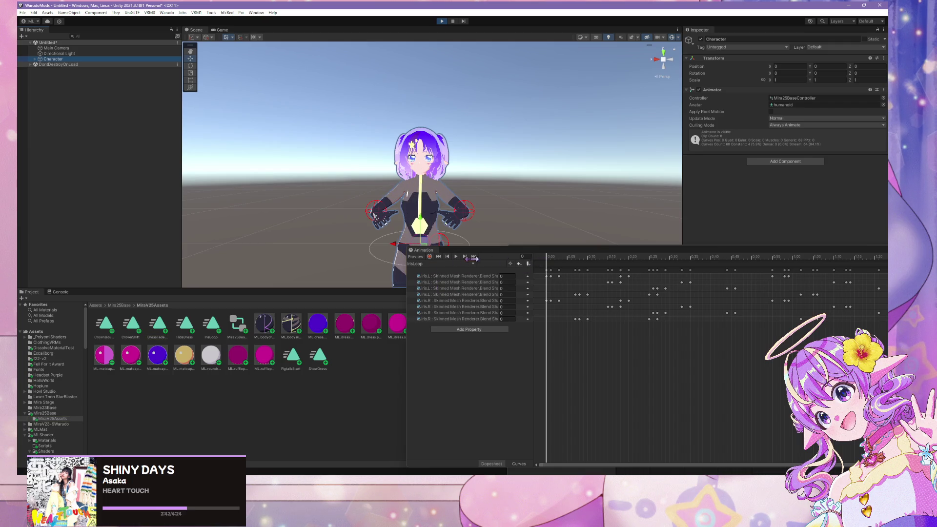
- Switch the Animation timeline to the DressFadeIn clip and scrub the fade back to frame 75
{"action": "left_click", "coordinate": [444, 266]}
{"action": "left_click", "coordinate": [423, 263]}
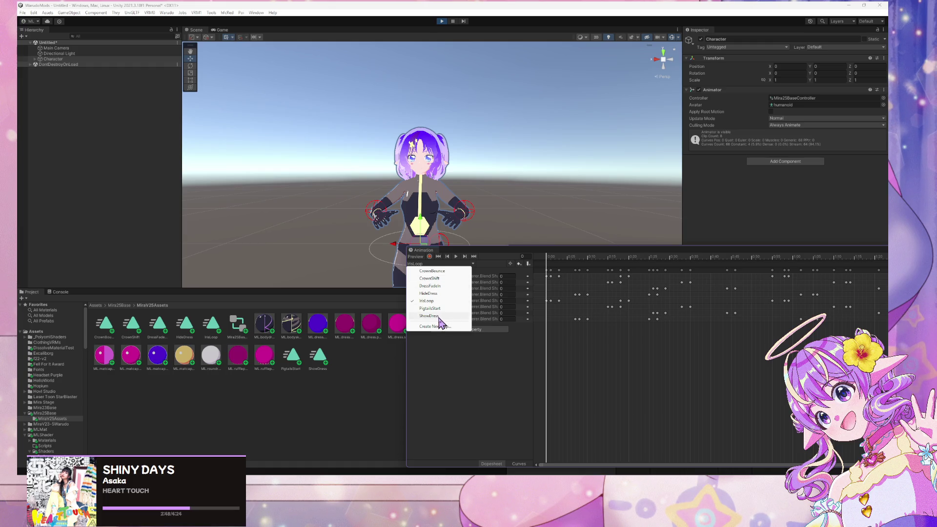
{"action": "left_click", "coordinate": [442, 286]}
{"action": "left_click", "coordinate": [456, 257]}
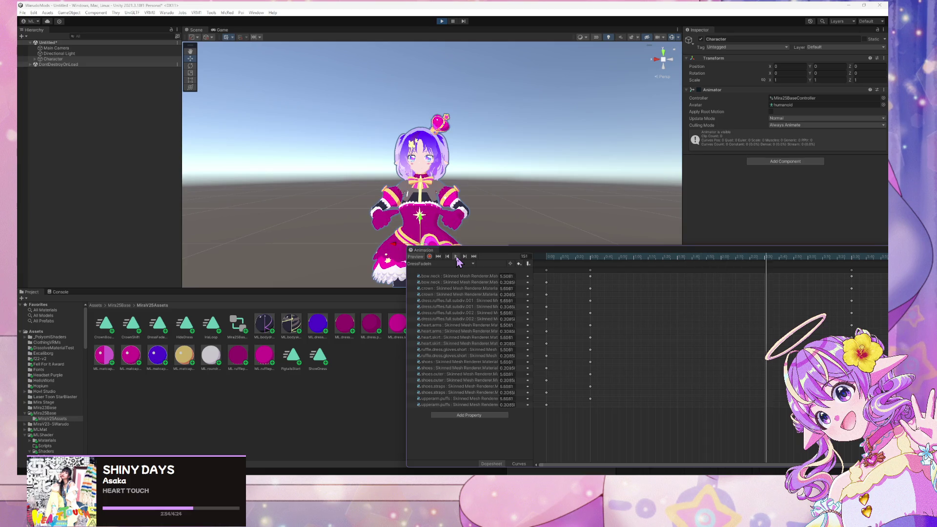
{"action": "mouse_move", "coordinate": [800, 259]}
{"action": "left_mouse_down"}
{"action": "mouse_move", "coordinate": [620, 265]}
{"action": "mouse_move", "coordinate": [646, 265]}
{"action": "left_mouse_up"}
- Move the character down and up on its Y axis, then rearrange the Animator and Animation windows
{"action": "mouse_move", "coordinate": [426, 208]}
{"action": "left_mouse_down"}
{"action": "mouse_move", "coordinate": [427, 139]}
{"action": "mouse_move", "coordinate": [451, 295]}
{"action": "left_mouse_up"}
{"action": "mouse_move", "coordinate": [451, 259]}
{"action": "left_mouse_down"}
{"action": "mouse_move", "coordinate": [459, 74]}
{"action": "mouse_move", "coordinate": [469, 160]}
{"action": "left_mouse_up"}
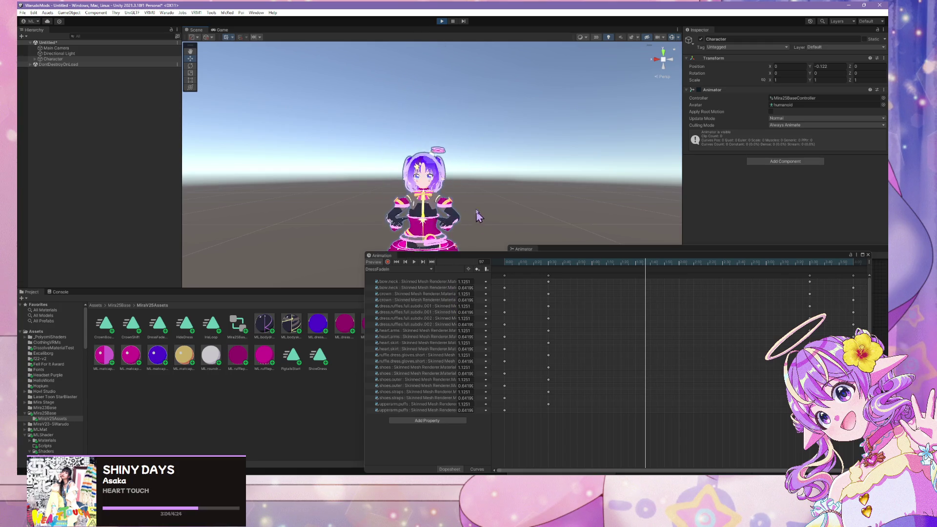
{"action": "mouse_move", "coordinate": [488, 317]}
{"action": "left_mouse_down"}
{"action": "mouse_move", "coordinate": [493, 134]}
{"action": "mouse_move", "coordinate": [494, 335]}
{"action": "left_mouse_up"}
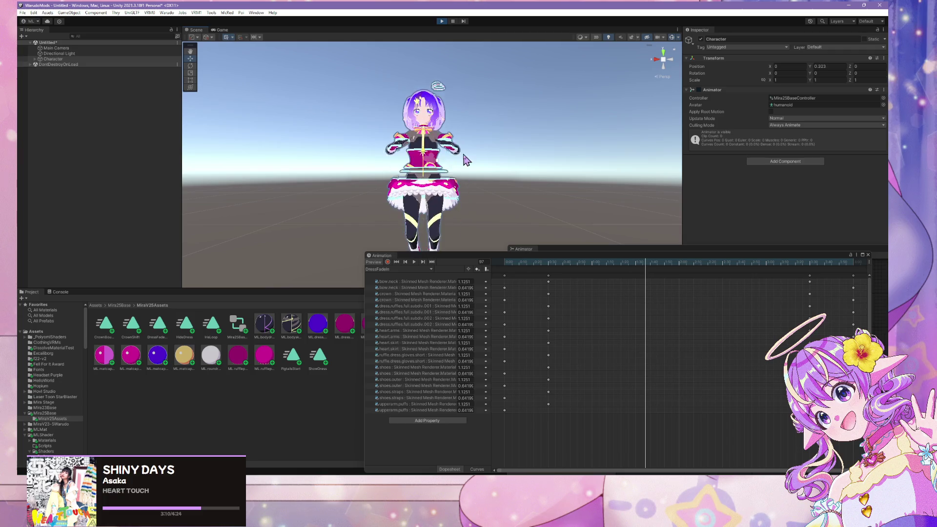
{"action": "left_click_drag", "start_coordinate": [556, 251], "coordinate": [639, 244]}
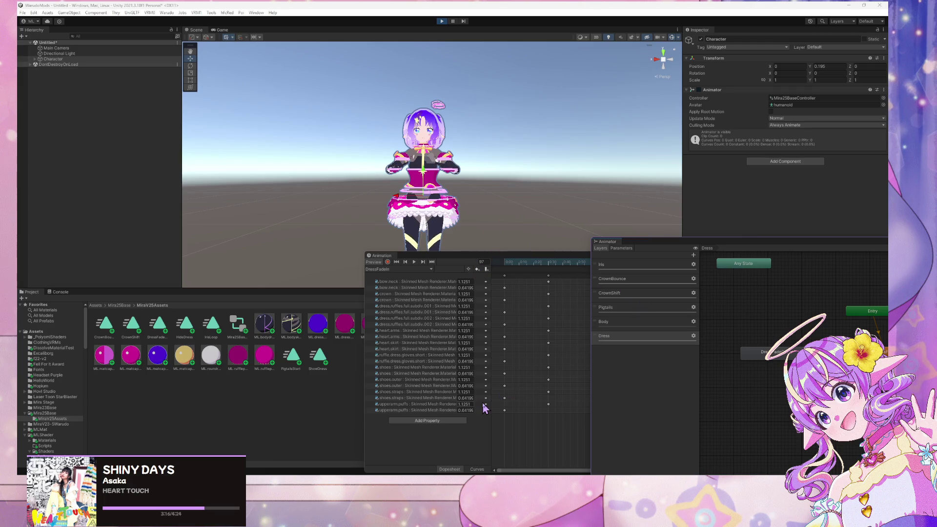
{"action": "mouse_move", "coordinate": [453, 255]}
{"action": "left_mouse_down"}
{"action": "mouse_move", "coordinate": [483, 293]}
{"action": "mouse_move", "coordinate": [501, 361]}
{"action": "left_mouse_up"}
{"action": "left_click", "coordinate": [562, 299]}
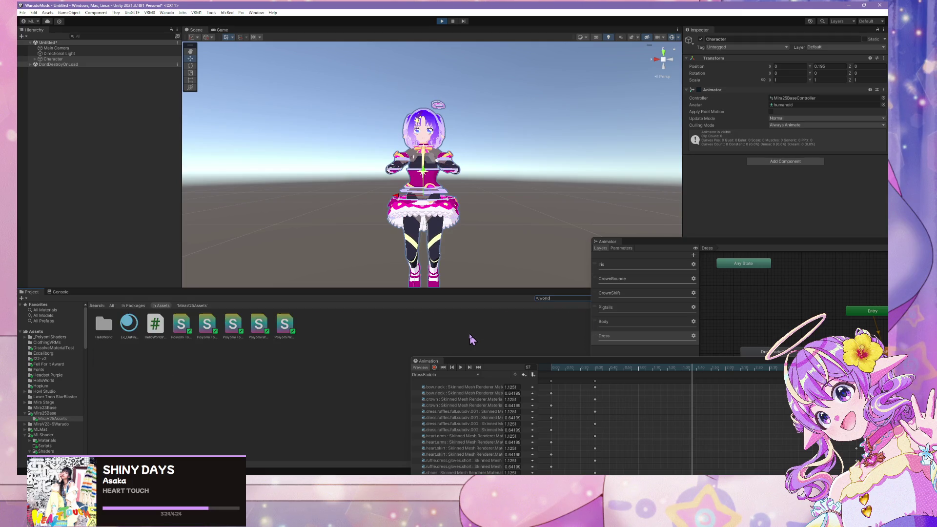
- Search the Project for 'disso' and select the _MLSDissolveMask sub graph asset
{"action": "key", "text": "BackSpace"}
{"action": "key", "text": "BackSpace"}
{"action": "key", "text": "BackSpace"}
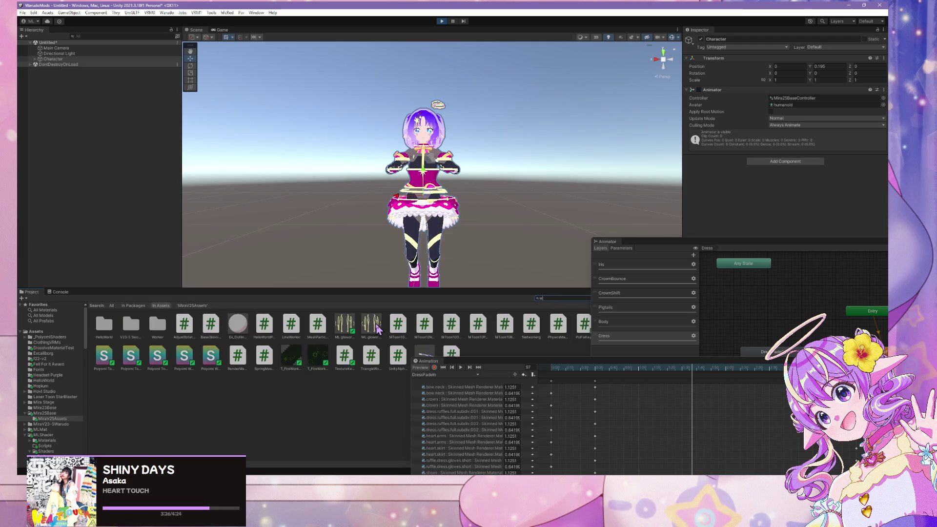
{"action": "type", "text": "sun"}
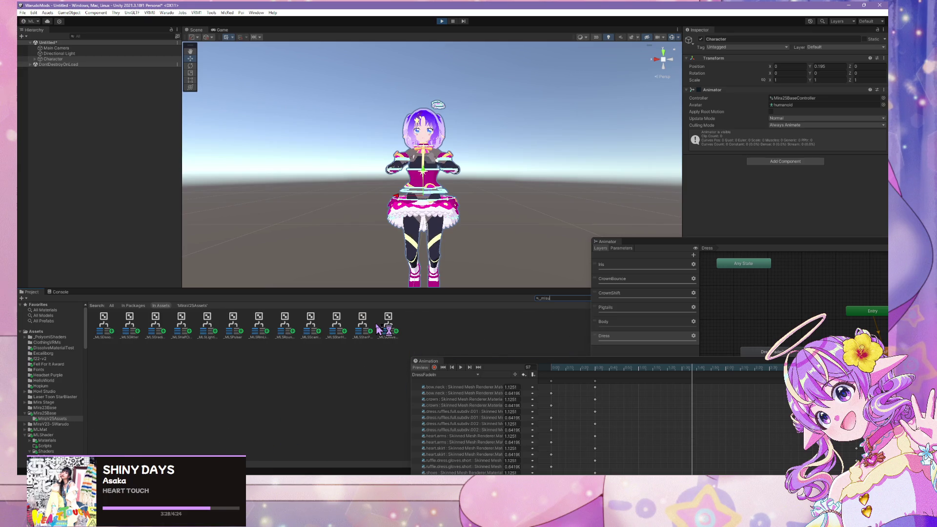
{"action": "key", "text": "BackSpace"}
{"action": "key", "text": "BackSpace"}
{"action": "key", "text": "BackSpace"}
{"action": "type", "text": "dissol"}
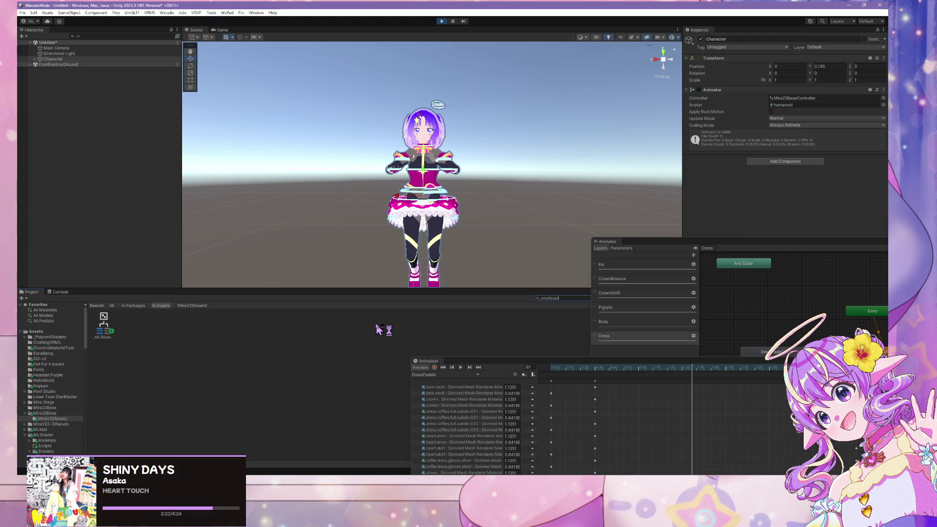
{"action": "left_click", "coordinate": [99, 338]}
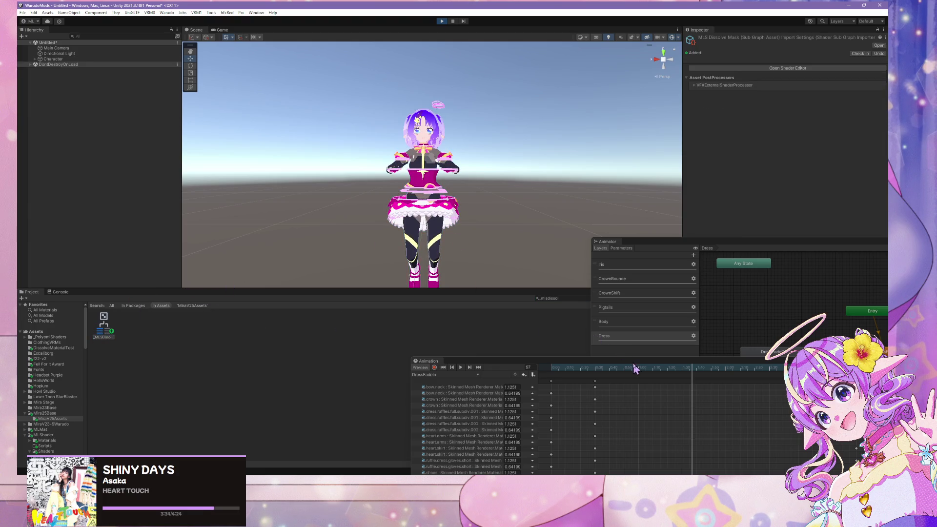
- Open the _MLSDissolveMask graph in a floating Shader Graph window over the scene
{"action": "mouse_move", "coordinate": [255, 31]}
{"action": "left_mouse_down"}
{"action": "mouse_move", "coordinate": [425, 184]}
{"action": "mouse_move", "coordinate": [505, 284]}
{"action": "mouse_move", "coordinate": [411, 201]}
{"action": "left_mouse_up"}
{"action": "left_click_drag", "start_coordinate": [295, 80], "coordinate": [519, 149]}
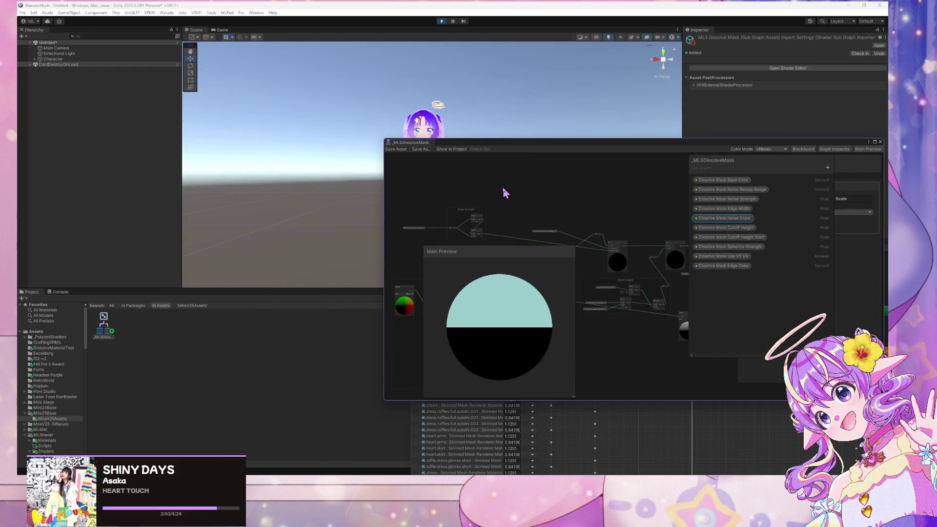
{"action": "left_click_drag", "start_coordinate": [573, 219], "coordinate": [409, 173]}
{"action": "scroll", "coordinate": [477, 215], "scroll_direction": "down", "scroll_amount": 3}
{"action": "left_click_drag", "start_coordinate": [477, 215], "coordinate": [585, 217]}
{"action": "scroll", "coordinate": [576, 222], "scroll_direction": "up", "scroll_amount": 5}
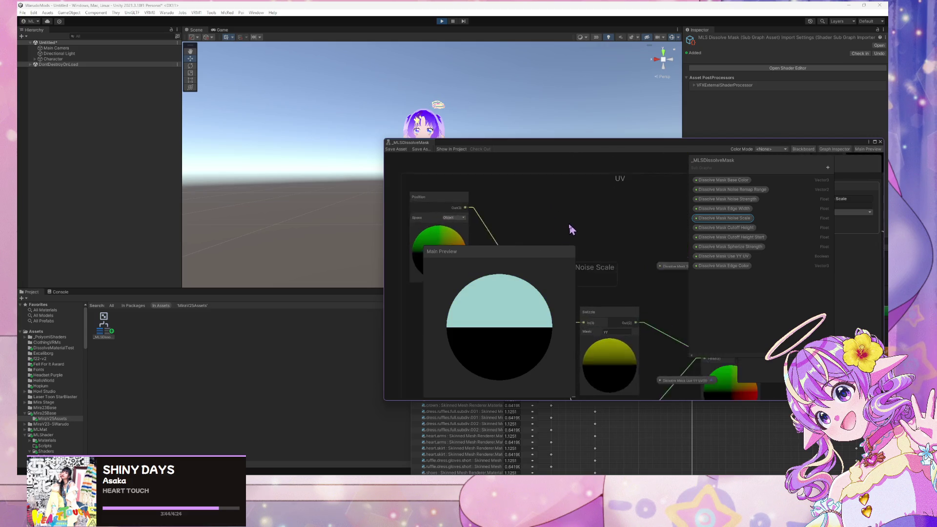
- Switch the Position node's Space from Object to World
{"action": "left_click", "coordinate": [438, 217]}
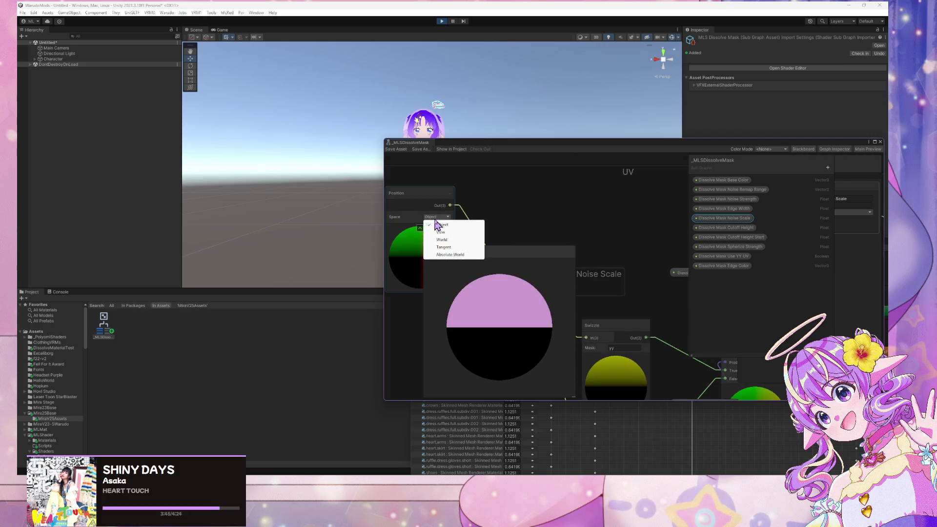
{"action": "left_click", "coordinate": [458, 241]}
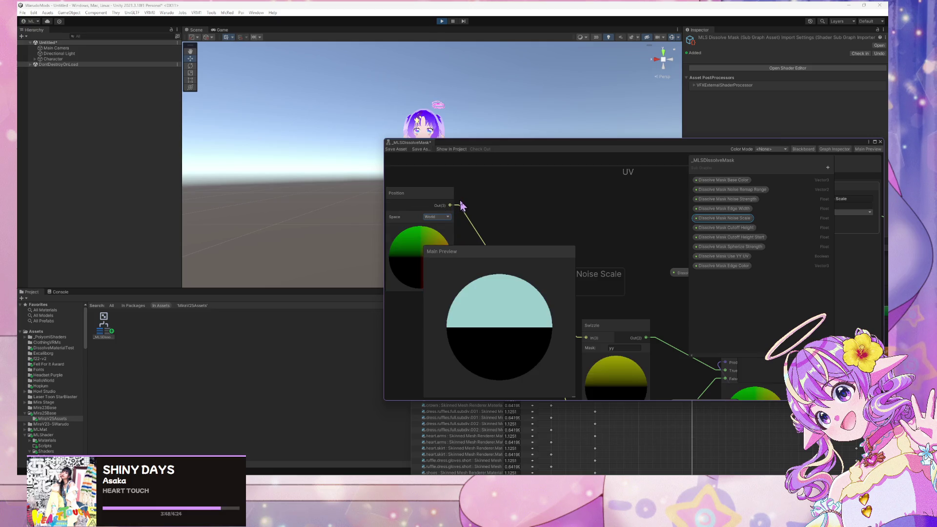
{"action": "left_click_drag", "start_coordinate": [482, 148], "coordinate": [492, 131]}
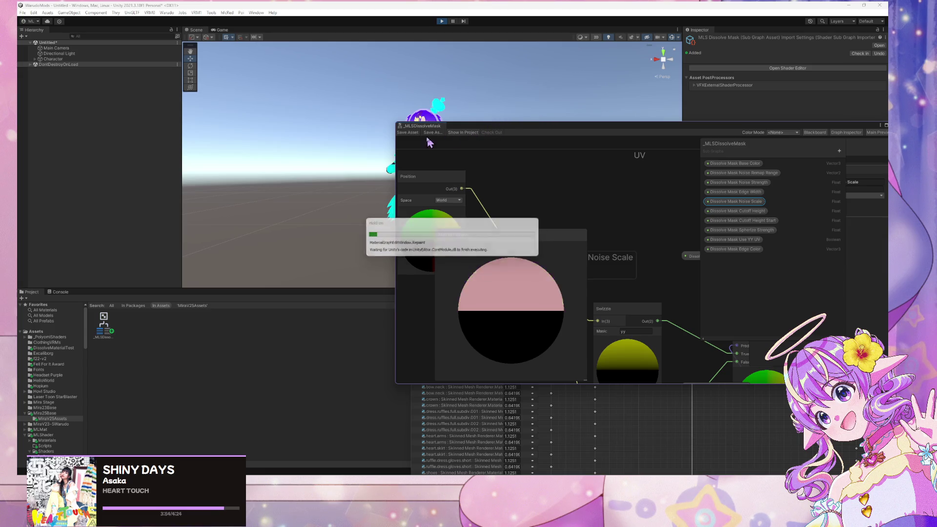
{"action": "left_click_drag", "start_coordinate": [485, 130], "coordinate": [222, 335]}
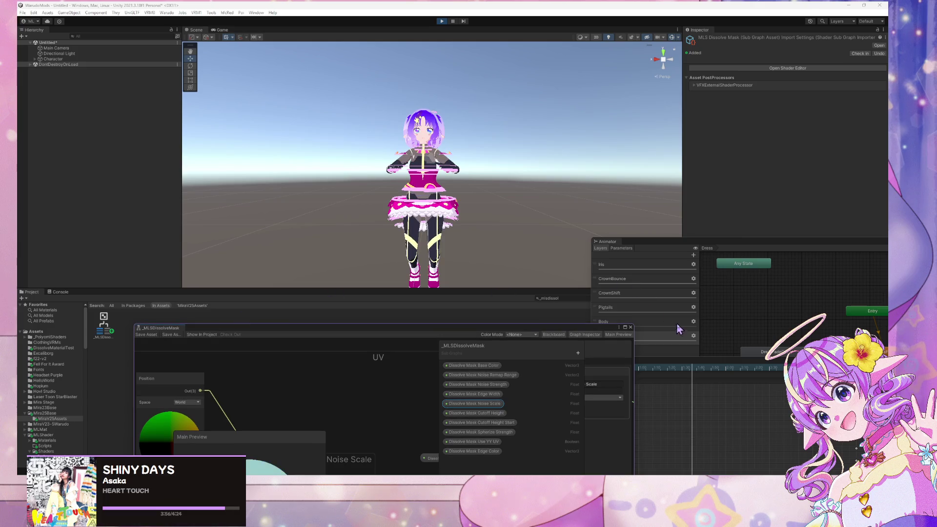
- Play the DressFadeIn preview, rewind it to frame 0, and exit Play mode
{"action": "left_click", "coordinate": [707, 370]}
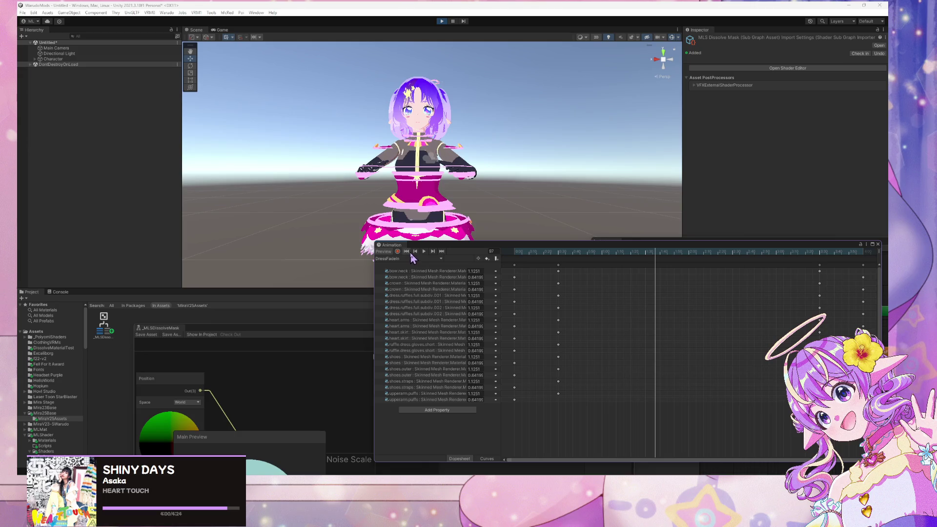
{"action": "left_click", "coordinate": [408, 251]}
{"action": "left_click", "coordinate": [424, 251]}
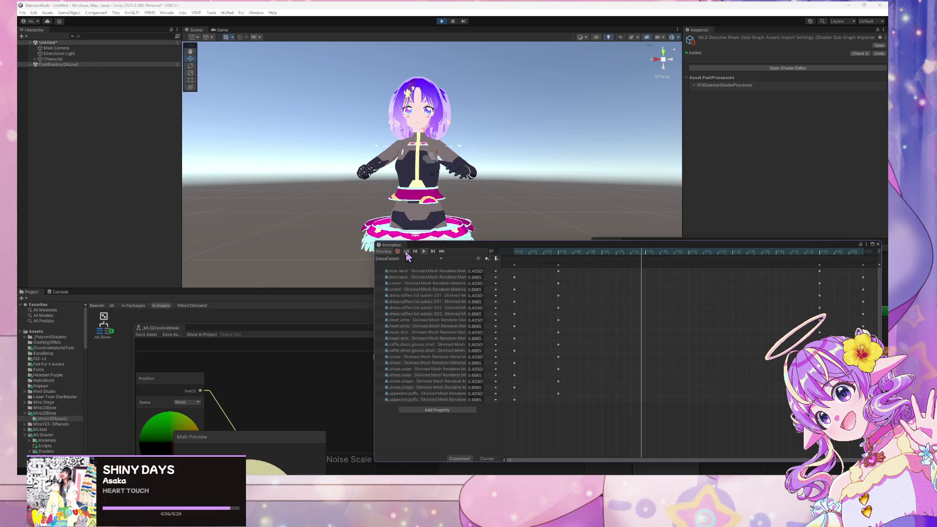
{"action": "left_click", "coordinate": [407, 251]}
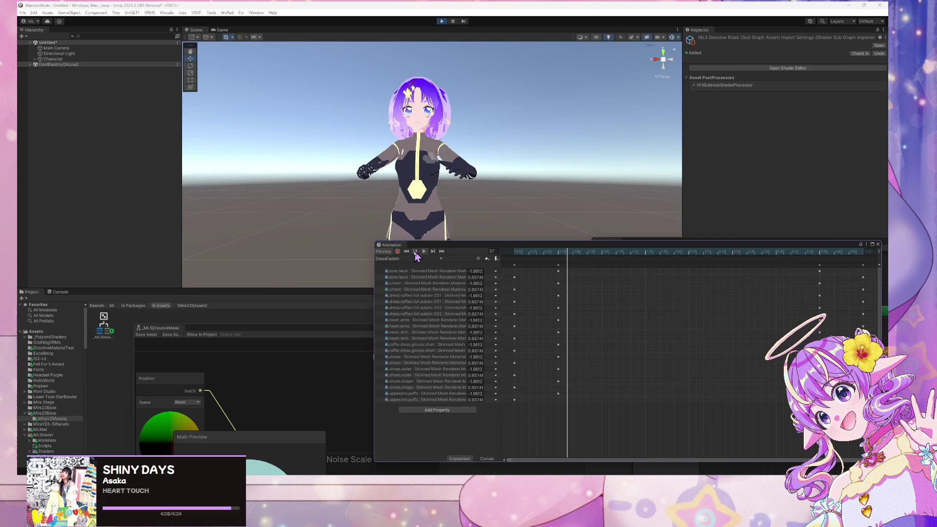
{"action": "left_click", "coordinate": [416, 252]}
{"action": "left_click", "coordinate": [415, 251]}
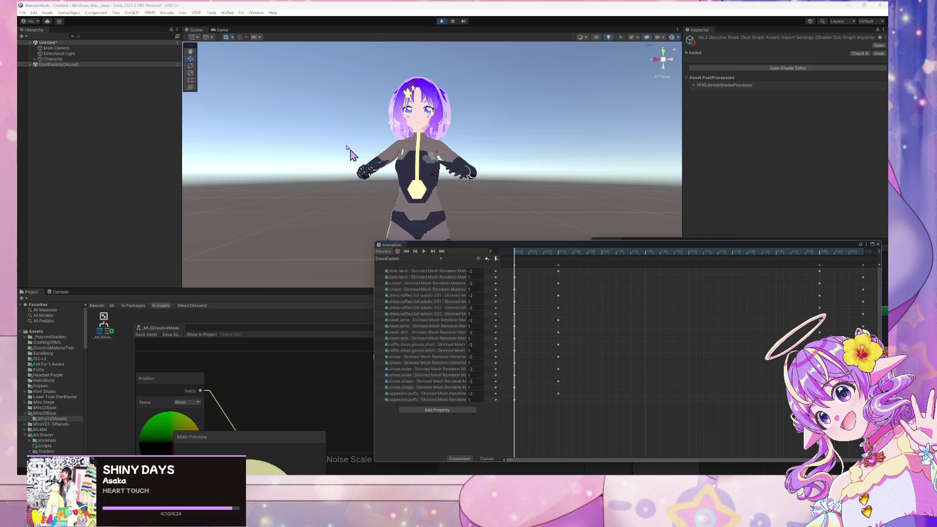
{"action": "left_click", "coordinate": [443, 21]}
- Bring up the Warudo menu in Unity's menu bar
{"action": "left_click", "coordinate": [166, 12]}
{"action": "left_click", "coordinate": [177, 49]}
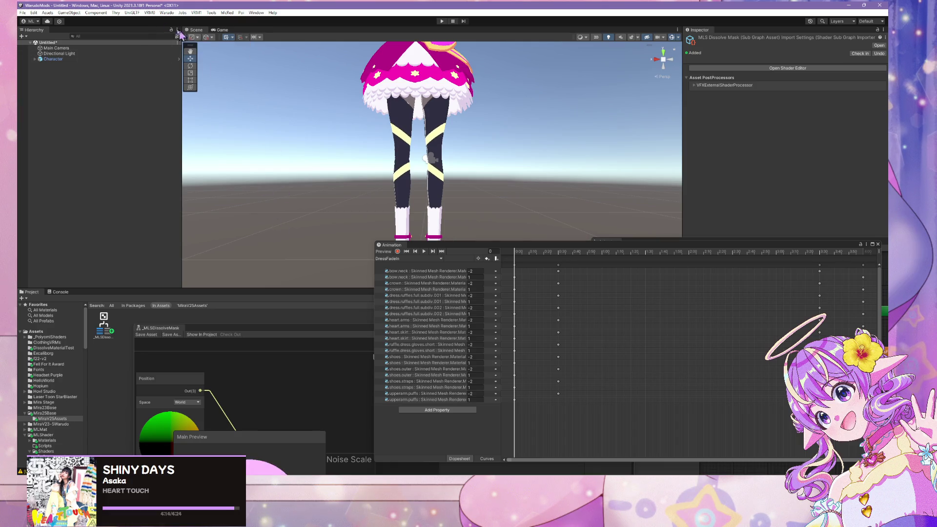
{"action": "left_click", "coordinate": [166, 13]}
- Create a new Warudo mod export profile named 'Mira V25 Dress'
{"action": "left_click", "coordinate": [176, 49]}
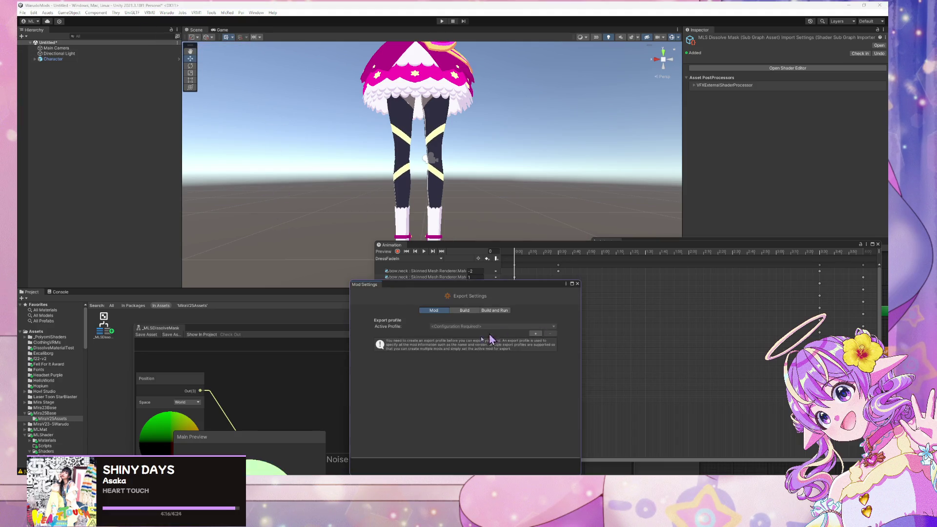
{"action": "left_click", "coordinate": [452, 349]}
{"action": "type", "text": "Mi"}
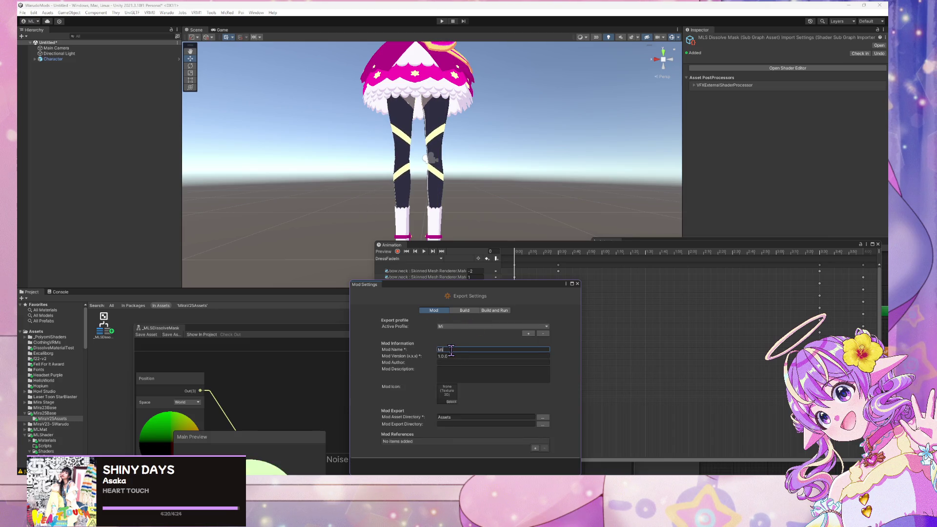
{"action": "type", "text": "ra V25 Dress"}
- Set the Mod Asset Directory to the MiraV25Assets folder under Mira25Base
{"action": "left_click", "coordinate": [543, 417]}
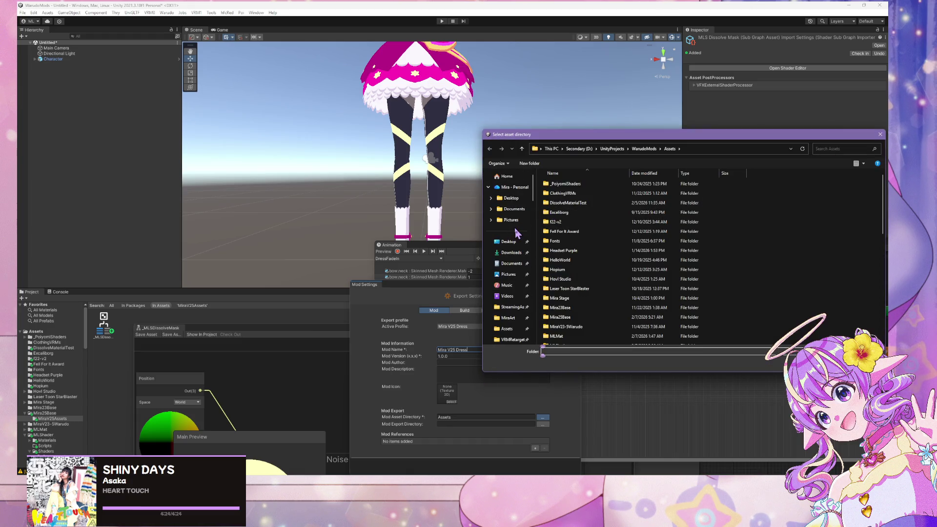
{"action": "scroll", "coordinate": [522, 249], "scroll_direction": "down", "scroll_amount": 3}
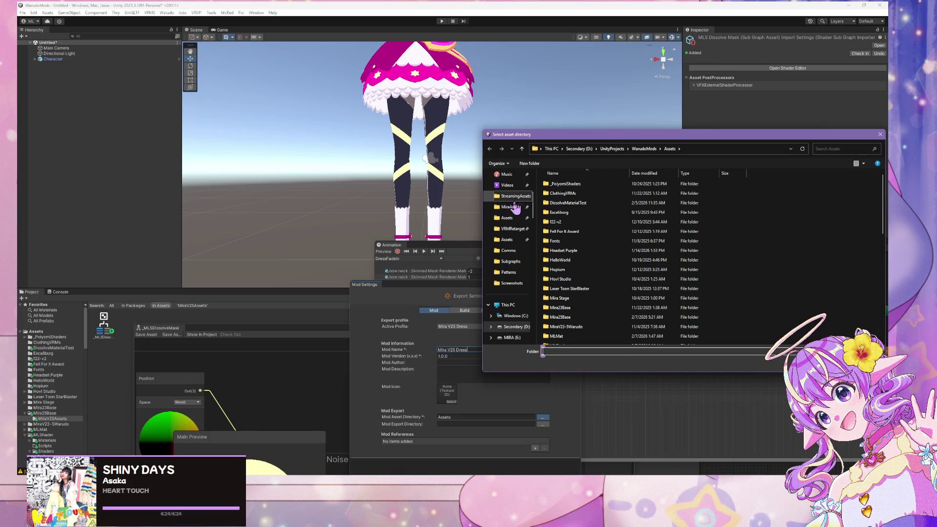
{"action": "left_click", "coordinate": [507, 239]}
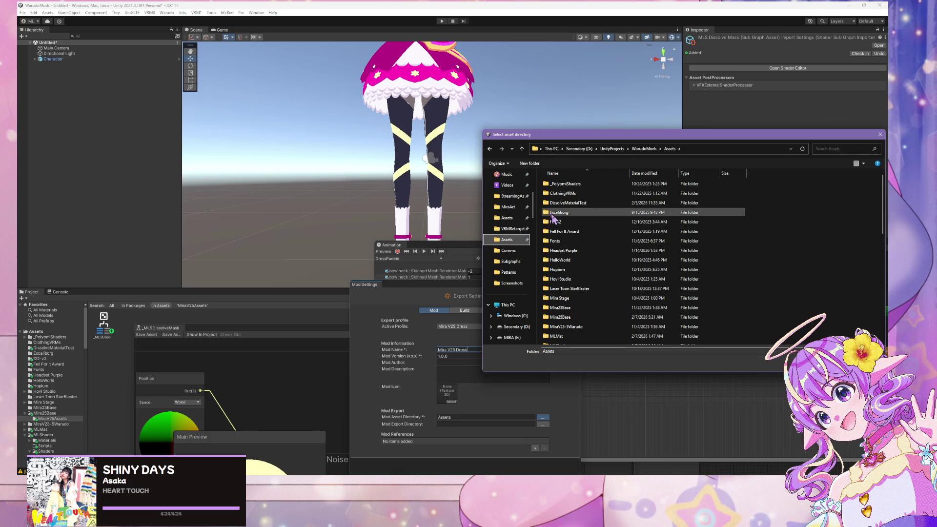
{"action": "double_click", "coordinate": [576, 318]}
{"action": "double_click", "coordinate": [578, 187]}
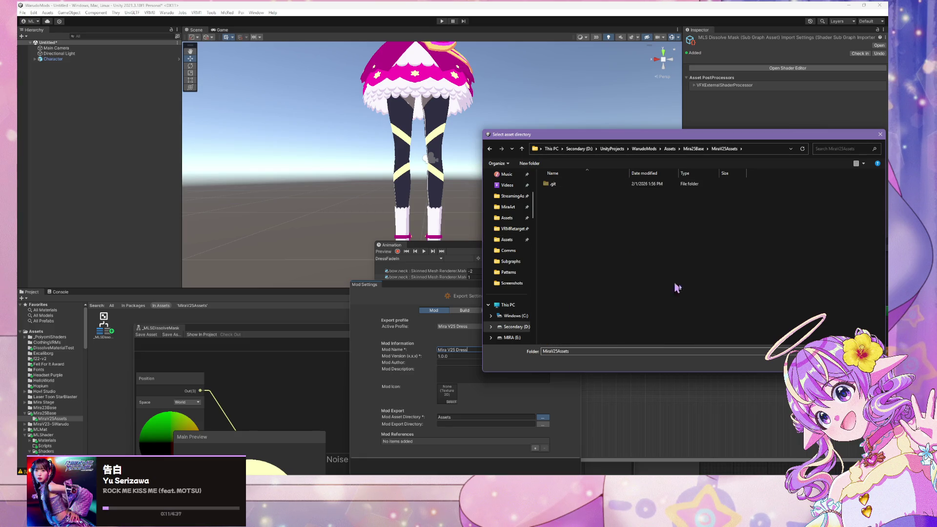
{"action": "left_click", "coordinate": [489, 149]}
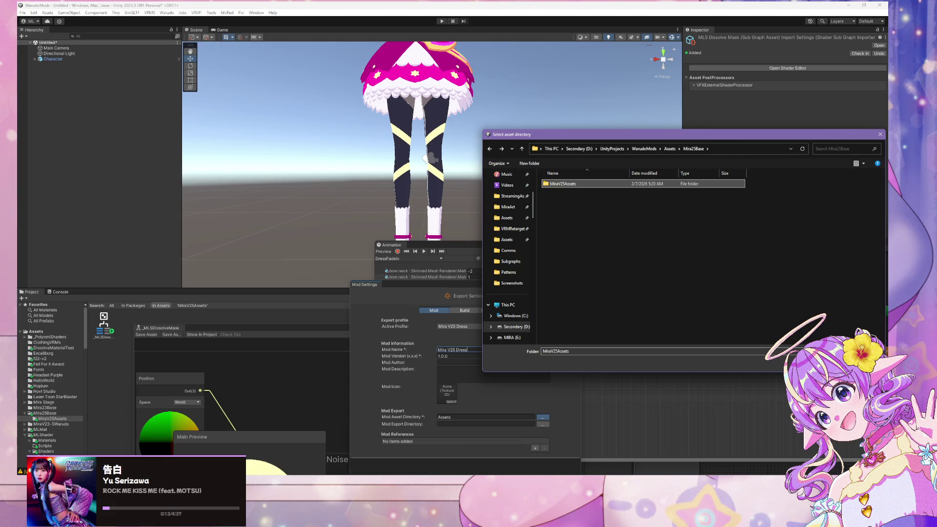
{"action": "left_click", "coordinate": [815, 364]}
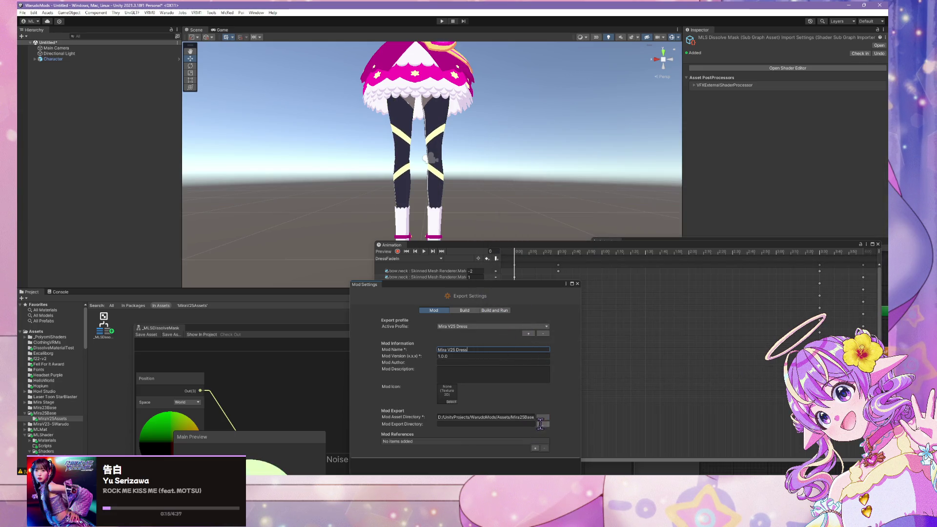
- Set the Export Directory to Warudo's StreamingAssets/Characters folder
{"action": "left_click", "coordinate": [541, 424]}
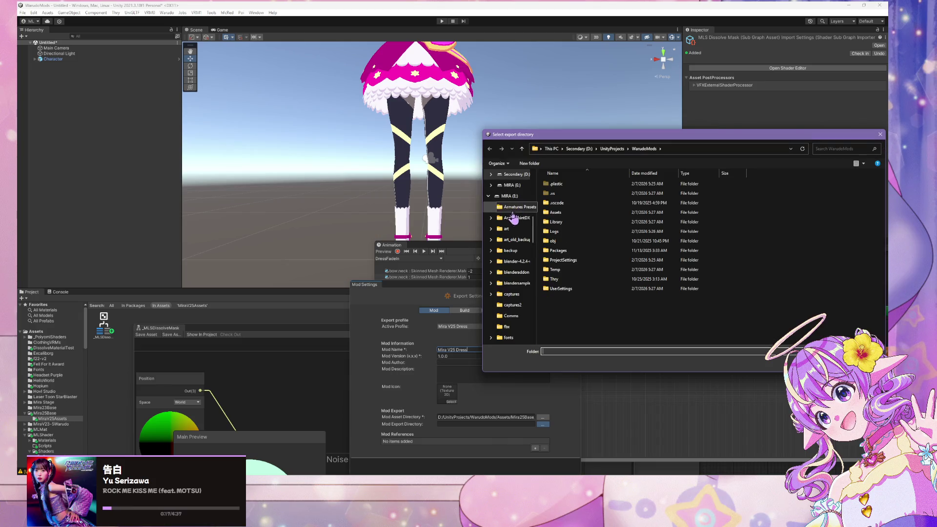
{"action": "scroll", "coordinate": [508, 251], "scroll_direction": "up", "scroll_amount": 10}
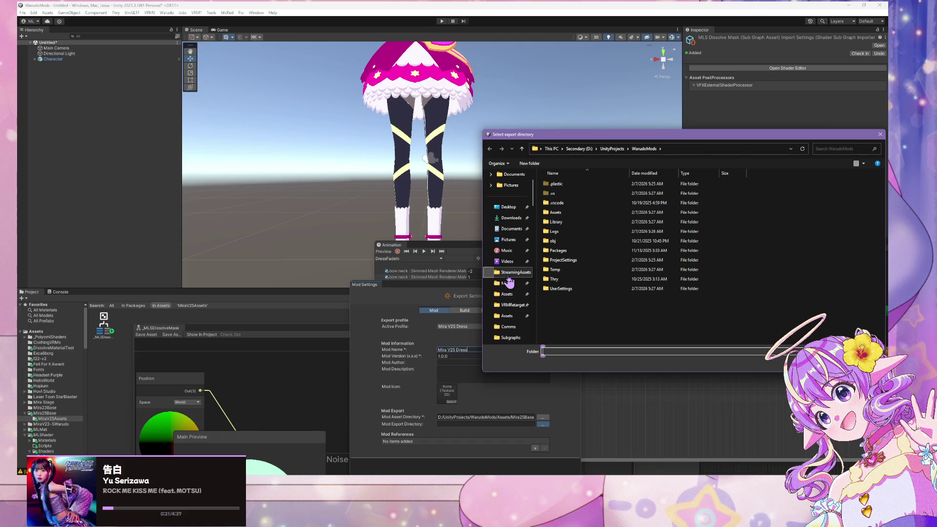
{"action": "left_click", "coordinate": [508, 276]}
{"action": "left_click", "coordinate": [580, 223]}
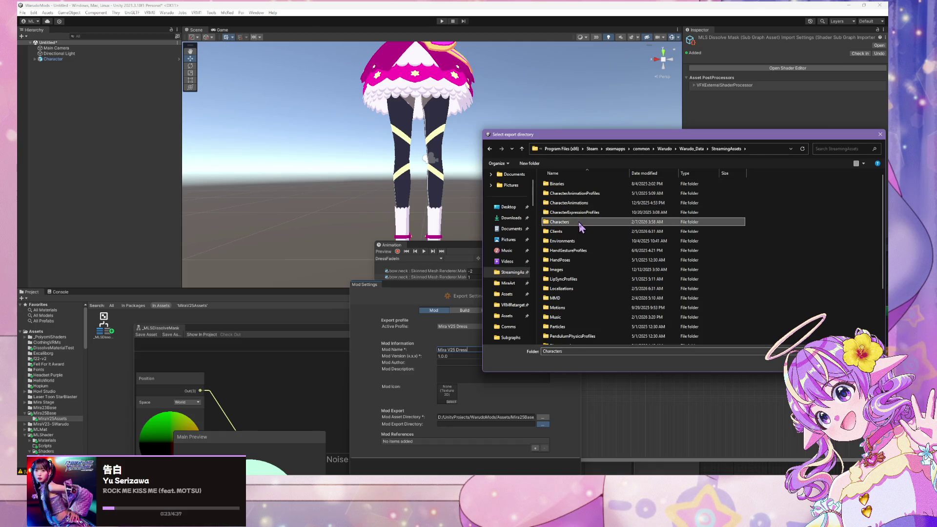
{"action": "double_click", "coordinate": [580, 224]}
{"action": "left_click", "coordinate": [820, 364]}
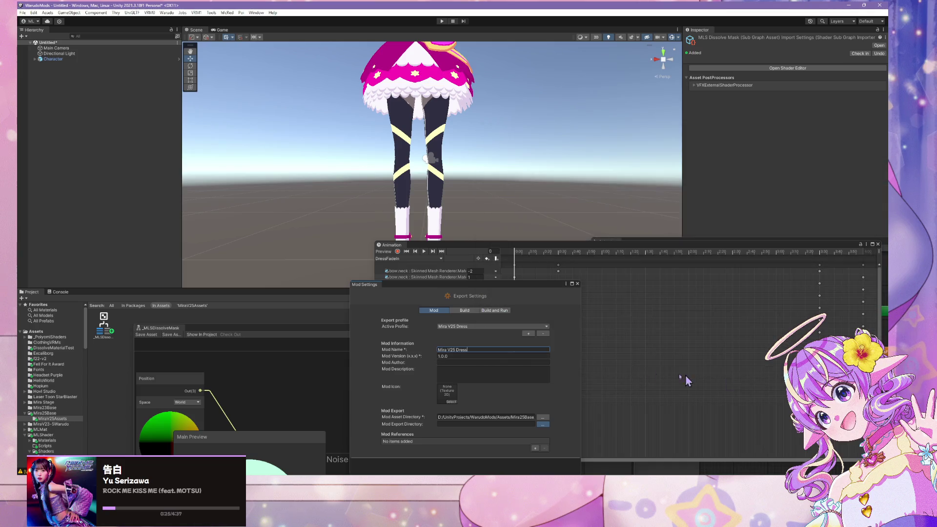
{"action": "left_click_drag", "start_coordinate": [527, 290], "coordinate": [629, 186]}
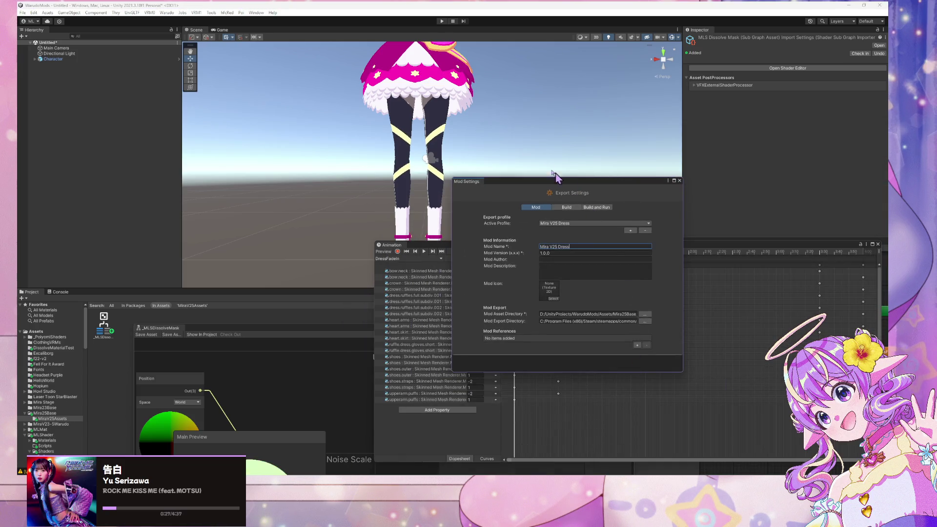
- Run Warudo > Build Mod for Mira V25 Dress, then switch to the Warudo window
{"action": "left_click", "coordinate": [167, 13]}
{"action": "left_click", "coordinate": [181, 56]}
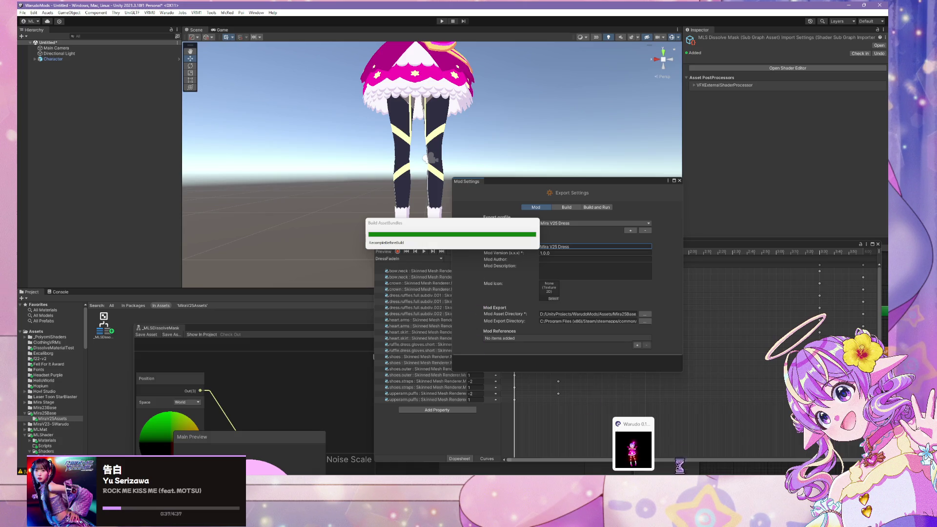
{"action": "left_click", "coordinate": [634, 442]}
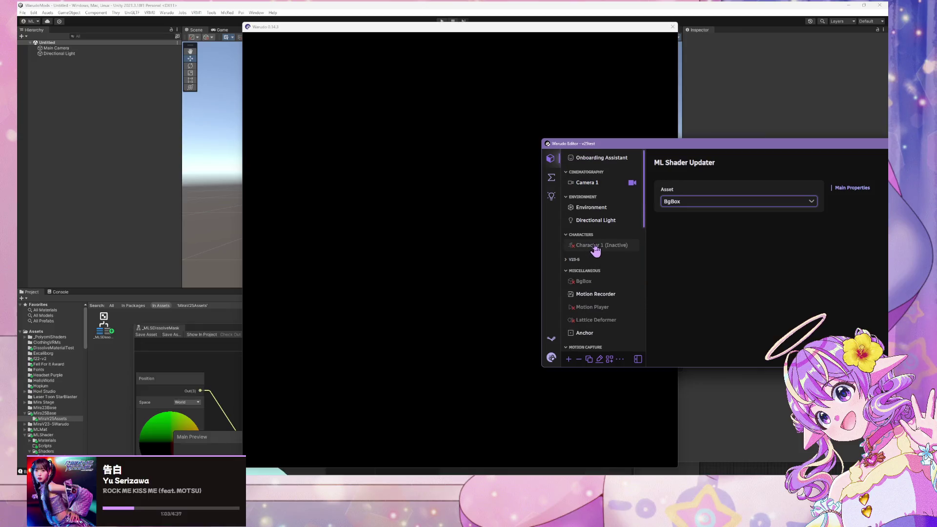
- Select Character 1 and set its source to the Mira Luna V14 model
{"action": "left_click", "coordinate": [600, 245]}
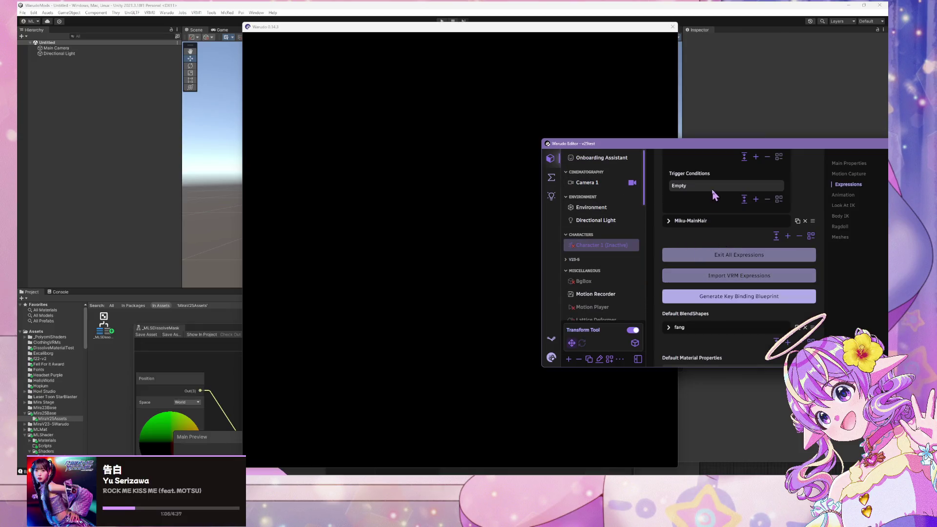
{"action": "scroll", "coordinate": [726, 201], "scroll_direction": "down", "scroll_amount": 2}
{"action": "scroll", "coordinate": [725, 202], "scroll_direction": "up", "scroll_amount": 5}
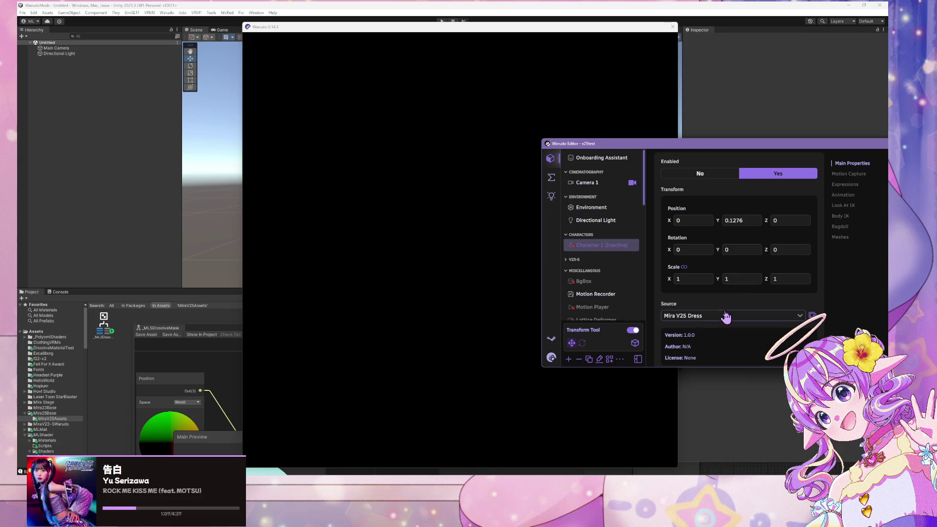
{"action": "left_click", "coordinate": [726, 316]}
{"action": "scroll", "coordinate": [728, 235], "scroll_direction": "up", "scroll_amount": 3}
{"action": "left_click", "coordinate": [713, 301]}
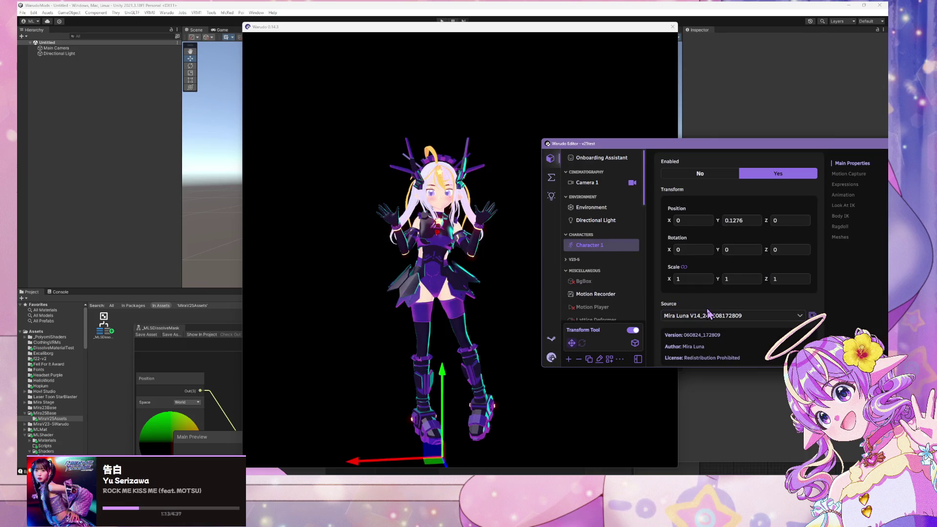
- Search the source picker for '25 dress' and load Mira V25 Dress as Character 1
{"action": "left_click", "coordinate": [705, 316]}
{"action": "scroll", "coordinate": [727, 227], "scroll_direction": "down", "scroll_amount": 5}
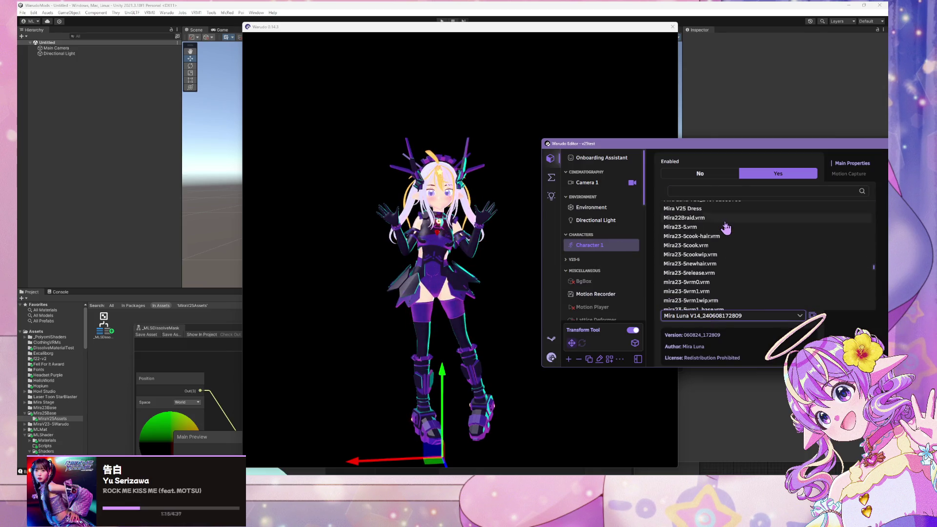
{"action": "scroll", "coordinate": [726, 229], "scroll_direction": "down", "scroll_amount": 4}
{"action": "scroll", "coordinate": [707, 252], "scroll_direction": "down", "scroll_amount": 6}
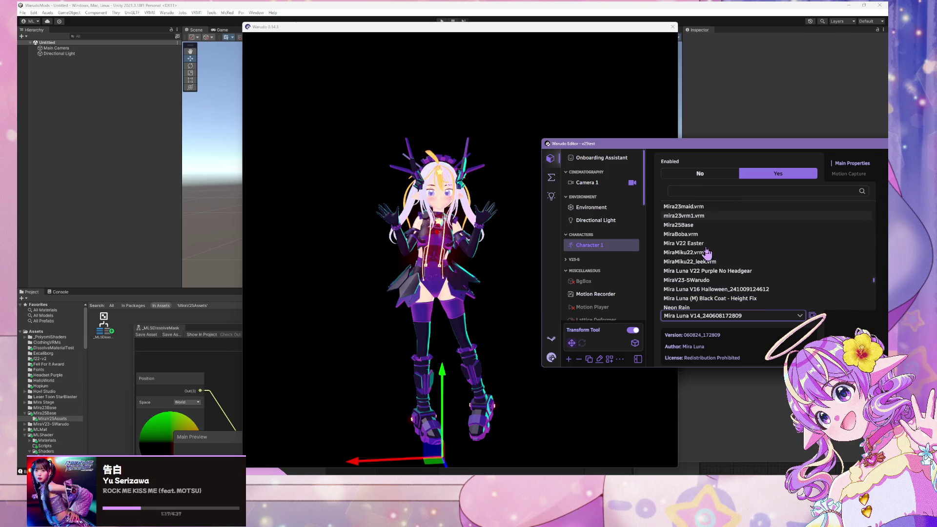
{"action": "scroll", "coordinate": [728, 278], "scroll_direction": "down", "scroll_amount": 3}
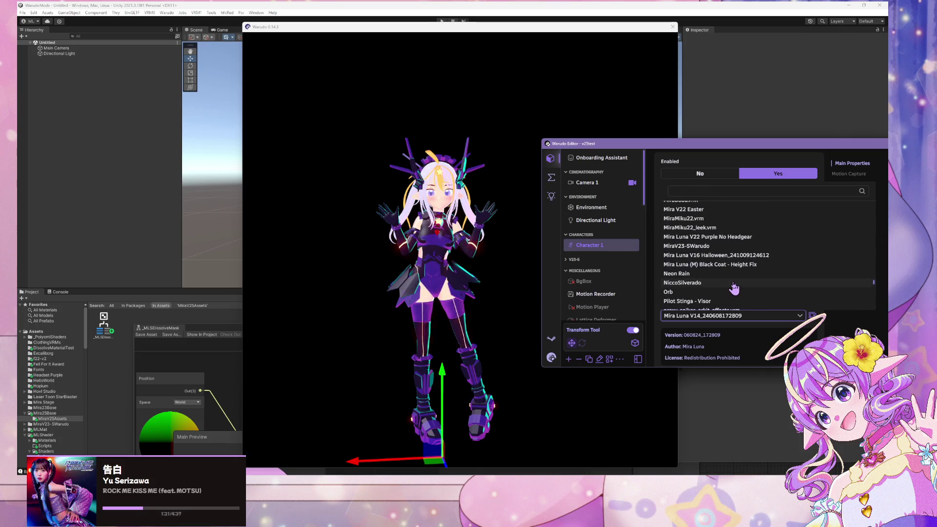
{"action": "left_click", "coordinate": [813, 315]}
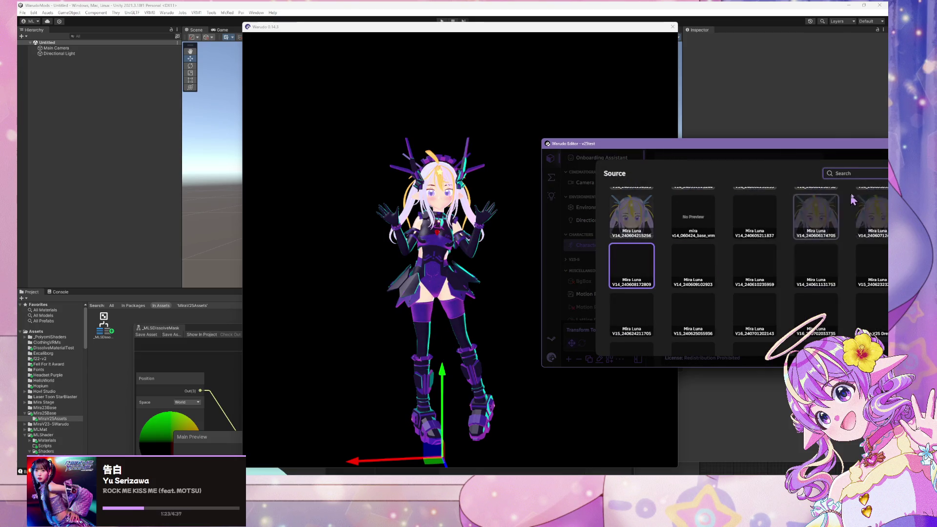
{"action": "type", "text": "dreess"}
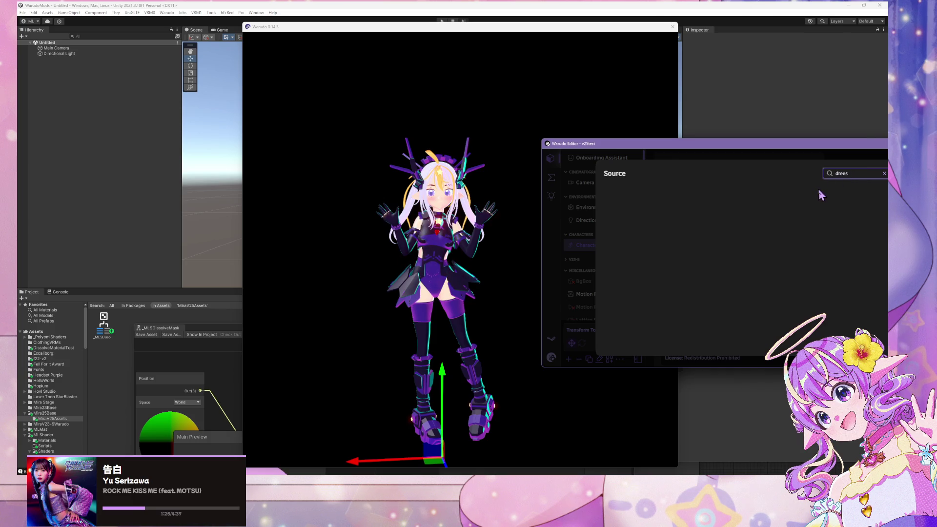
{"action": "key", "text": "BackSpace"}
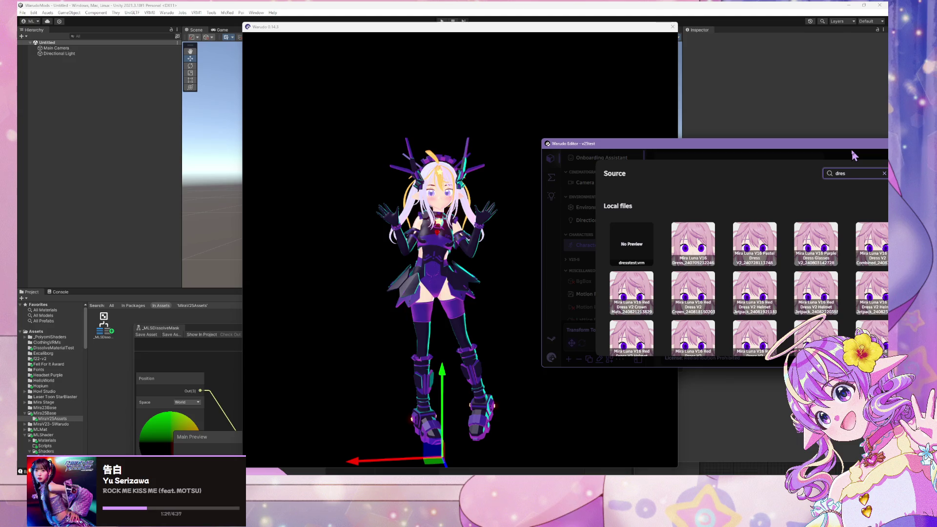
{"action": "key", "text": "BackSpace"}
{"action": "key", "text": "BackSpace"}
{"action": "key", "text": "BackSpace"}
{"action": "type", "text": "25 dress"}
{"action": "left_click", "coordinate": [818, 303]}
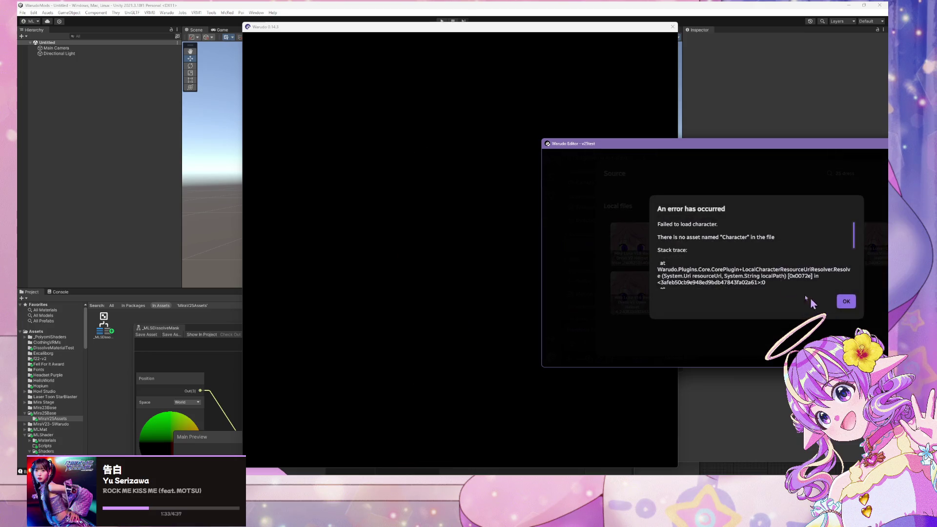
- Read the missing 'Character' asset error, then return to Unity's Mira25Base folder
{"action": "left_click", "coordinate": [844, 302]}
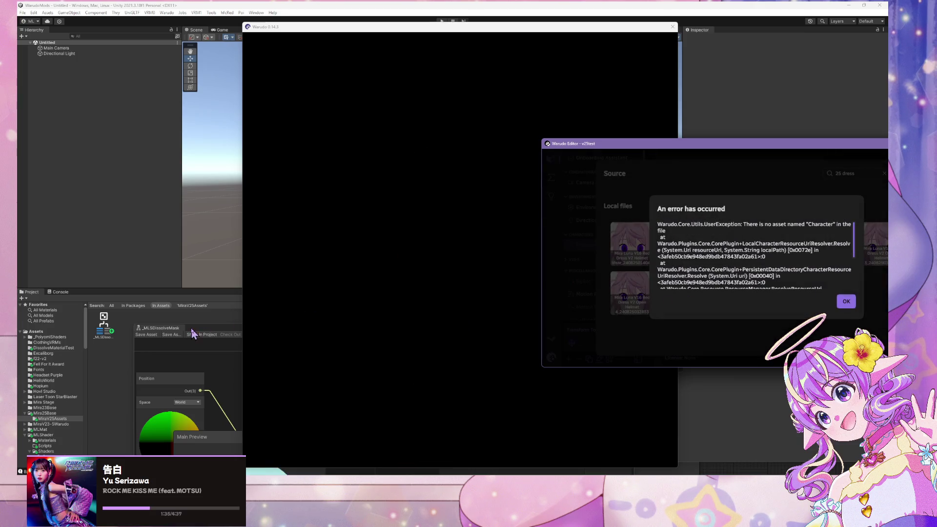
{"action": "left_click", "coordinate": [61, 419]}
{"action": "left_click", "coordinate": [45, 413]}
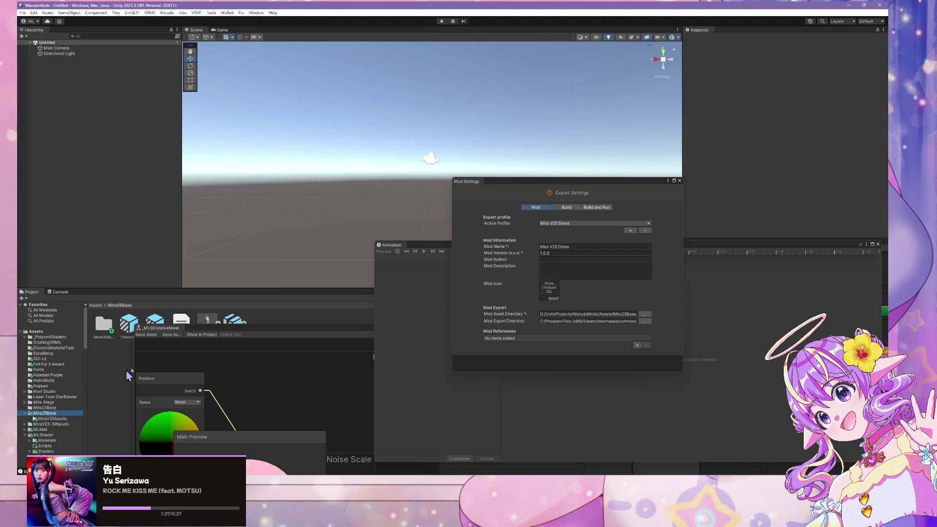
- Edit the Mod Asset Directory path to end in Mira25Base/MiraV25Assets
{"action": "left_click", "coordinate": [625, 314]}
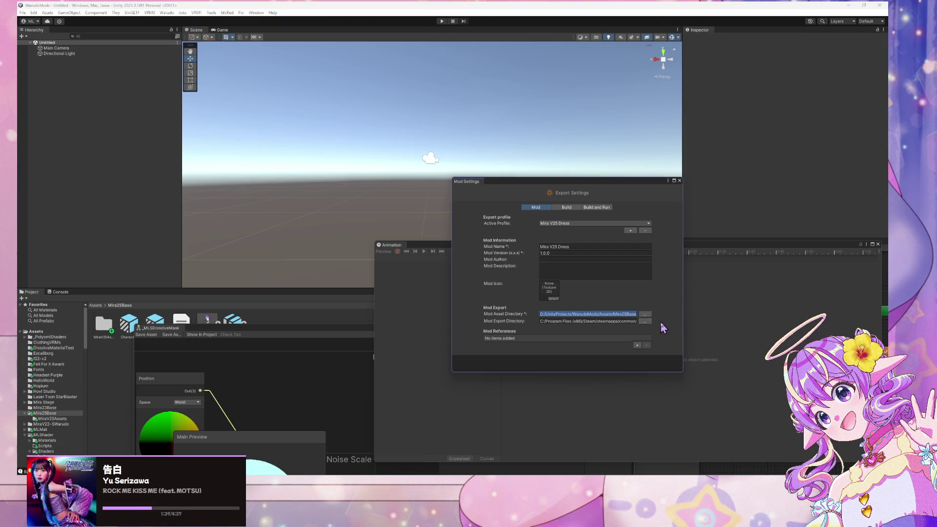
{"action": "left_click_drag", "start_coordinate": [623, 314], "coordinate": [676, 318]}
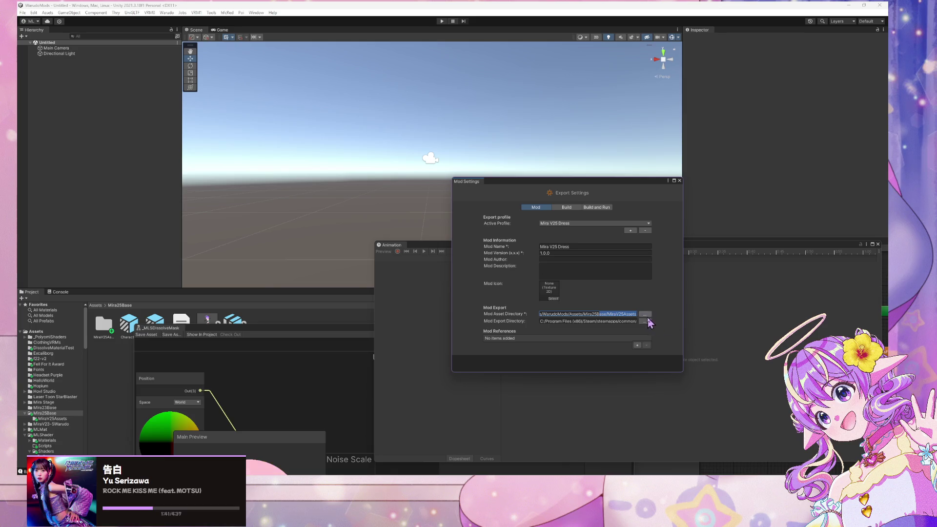
{"action": "type", "text": "Base/MiraV25Ass"}
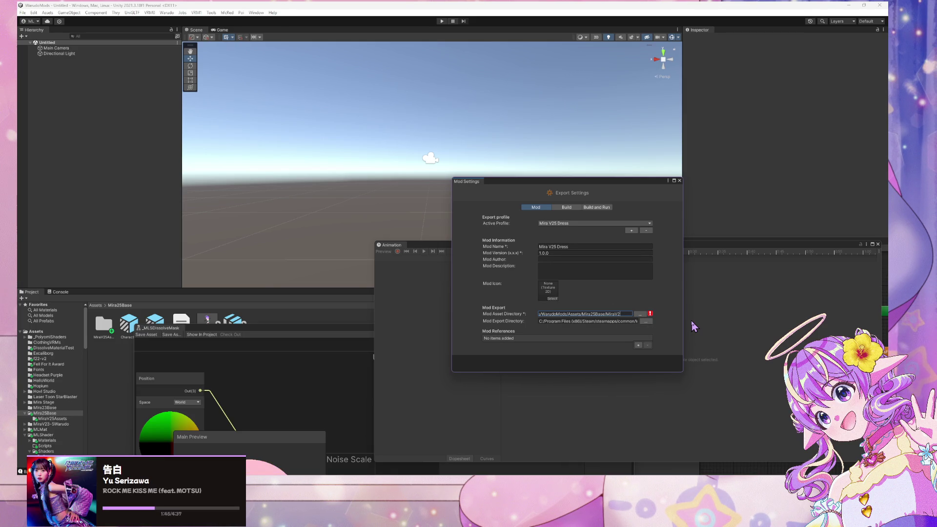
{"action": "key", "text": "BackSpace"}
{"action": "key", "text": "BackSpace"}
{"action": "key", "text": "BackSpace"}
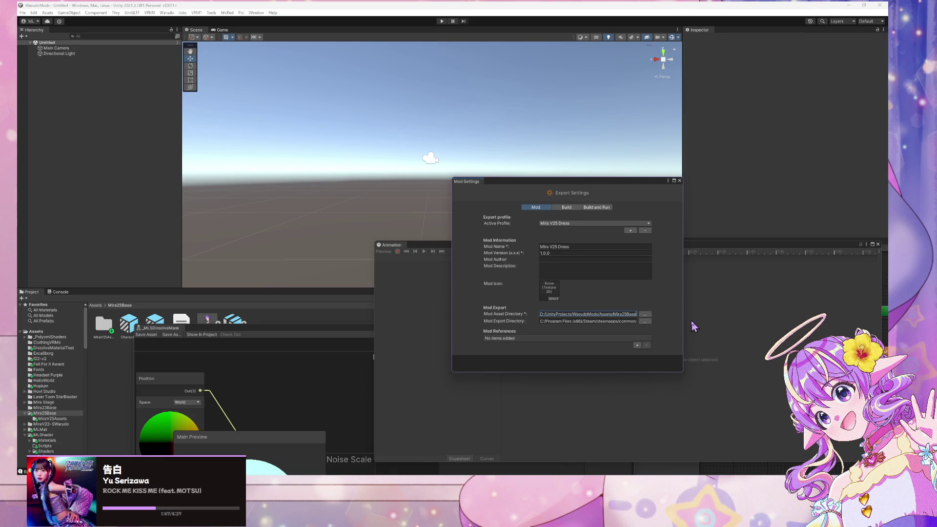
- Rebuild the Mira V25 Dress mod and dismiss the prefab restructure error
{"action": "left_click", "coordinate": [167, 13]}
{"action": "left_click", "coordinate": [205, 59]}
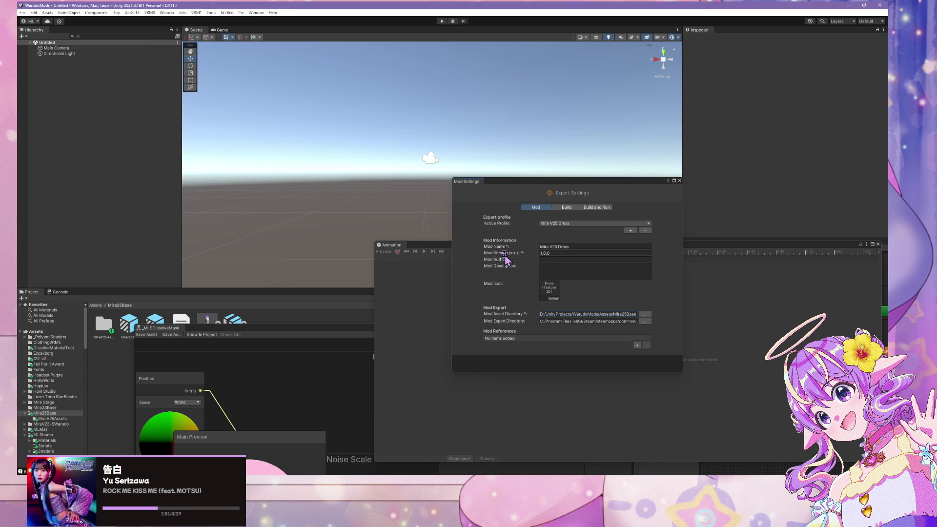
{"action": "left_click", "coordinate": [500, 256]}
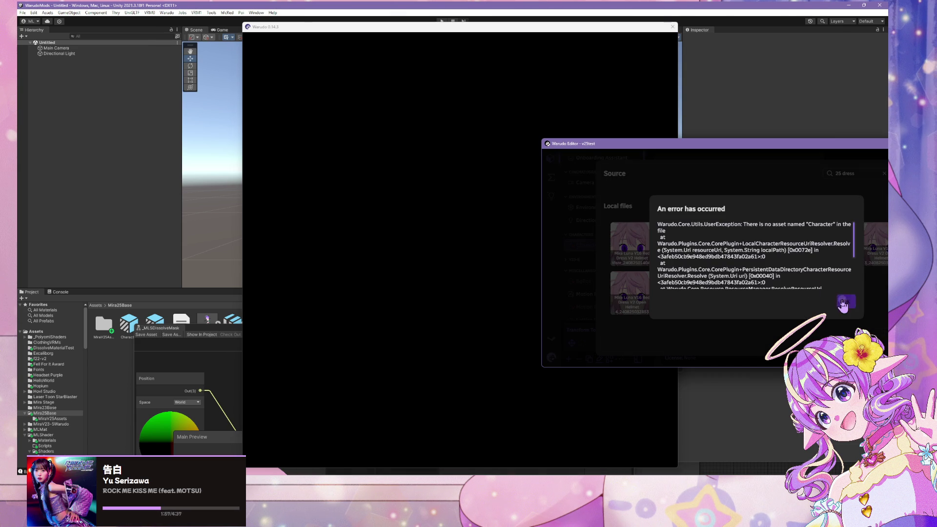
{"action": "left_click", "coordinate": [843, 303]}
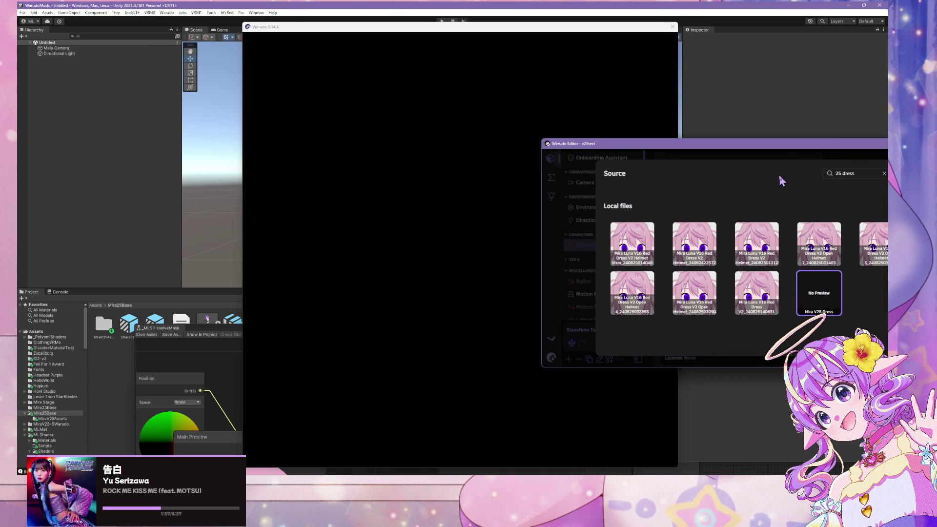
{"action": "left_click_drag", "start_coordinate": [773, 150], "coordinate": [585, 148]}
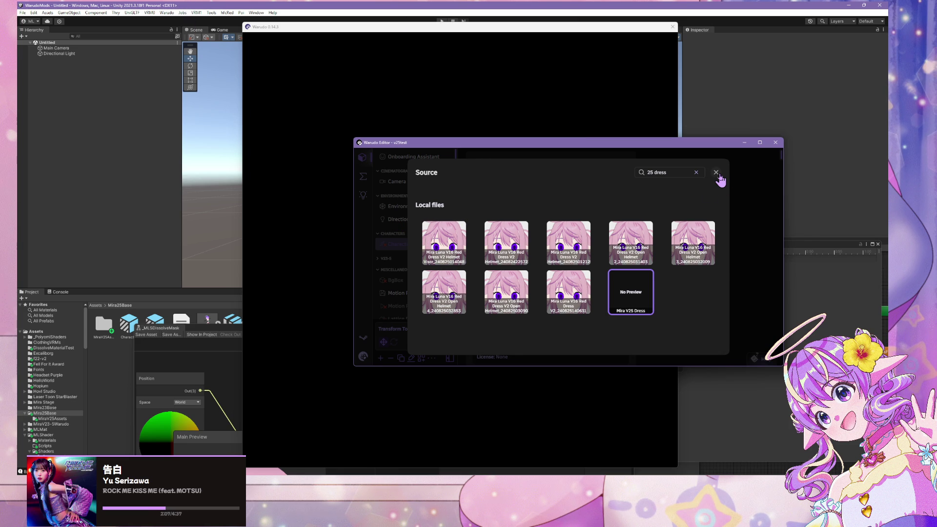
{"action": "left_click", "coordinate": [717, 174]}
{"action": "left_click", "coordinate": [616, 317]}
{"action": "left_click", "coordinate": [561, 274]}
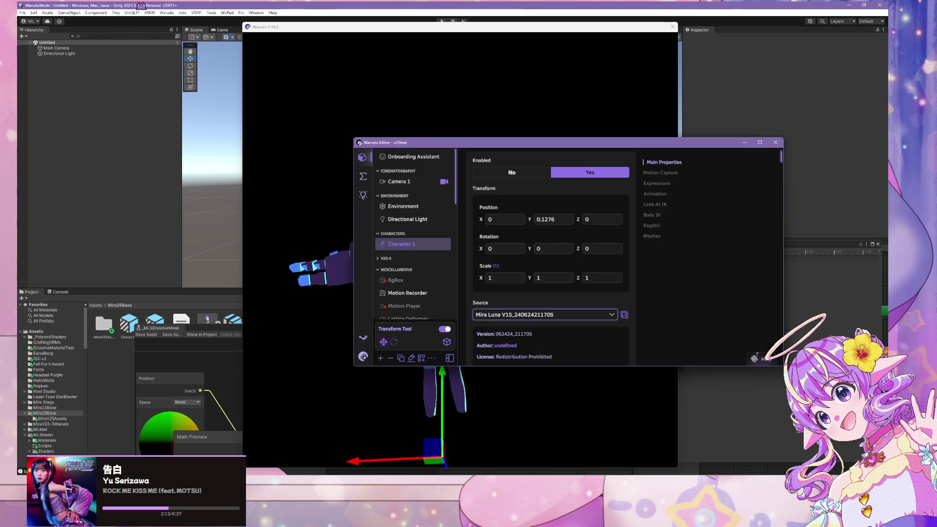
{"action": "mouse_move", "coordinate": [484, 148]}
{"action": "left_mouse_down"}
{"action": "mouse_move", "coordinate": [625, 130]}
{"action": "mouse_move", "coordinate": [553, 123]}
{"action": "left_mouse_up"}
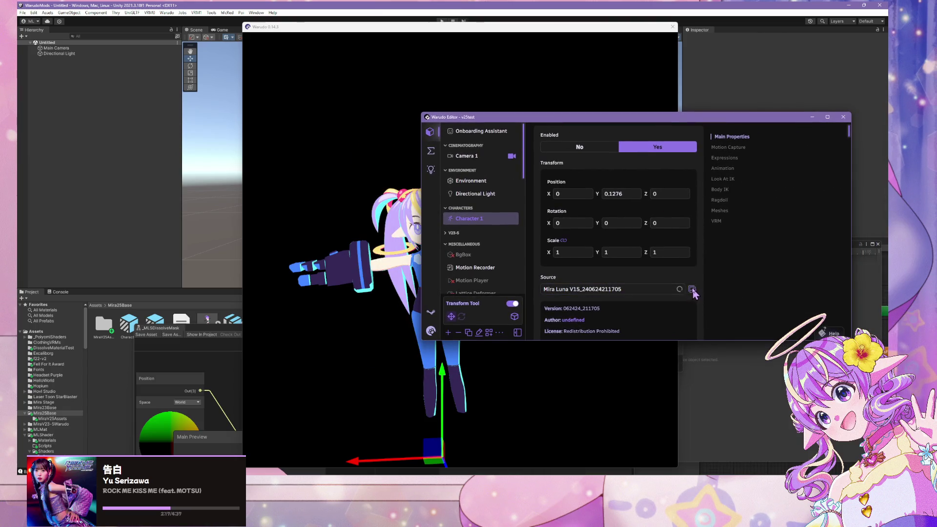